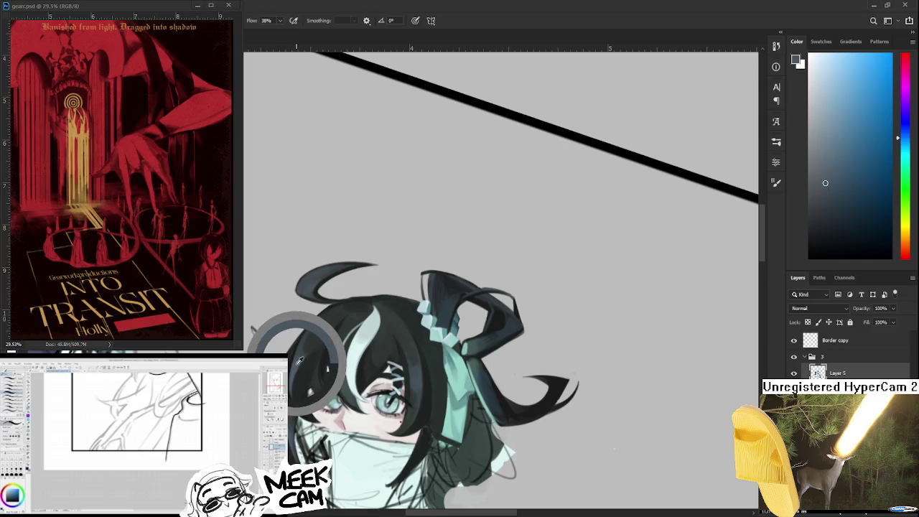
# Sample several teal shades from the hair behind the face and stroke them in
pyautogui.moveTo(302, 360); pyautogui.dragTo(294, 358)
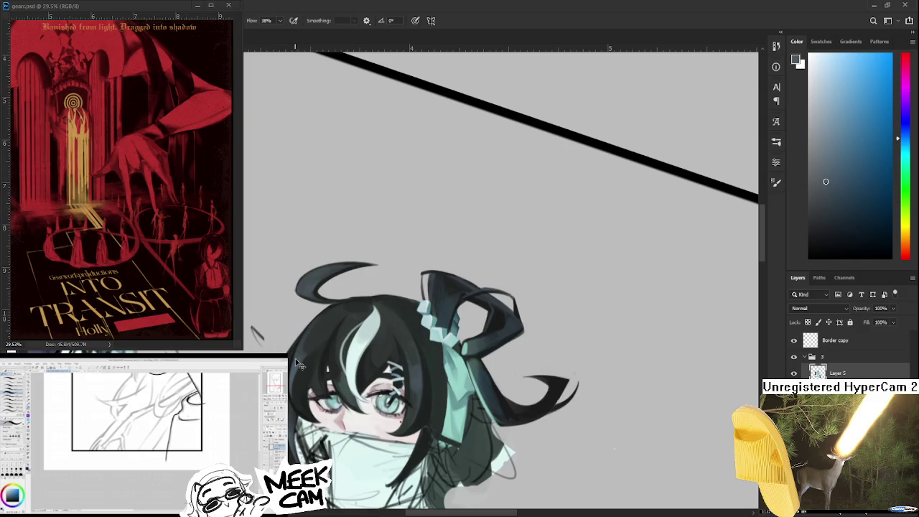
pyautogui.keyDown('alt'); pyautogui.click(299, 344); pyautogui.keyUp('alt')
pyautogui.keyDown('alt'); pyautogui.click(300, 330); pyautogui.keyUp('alt')
pyautogui.keyDown('alt'); pyautogui.click(297, 328); pyautogui.keyUp('alt')
pyautogui.moveTo(304, 337)
pyautogui.mouseDown()
pyautogui.moveTo(309, 374)
pyautogui.moveTo(320, 350)
pyautogui.mouseUp()
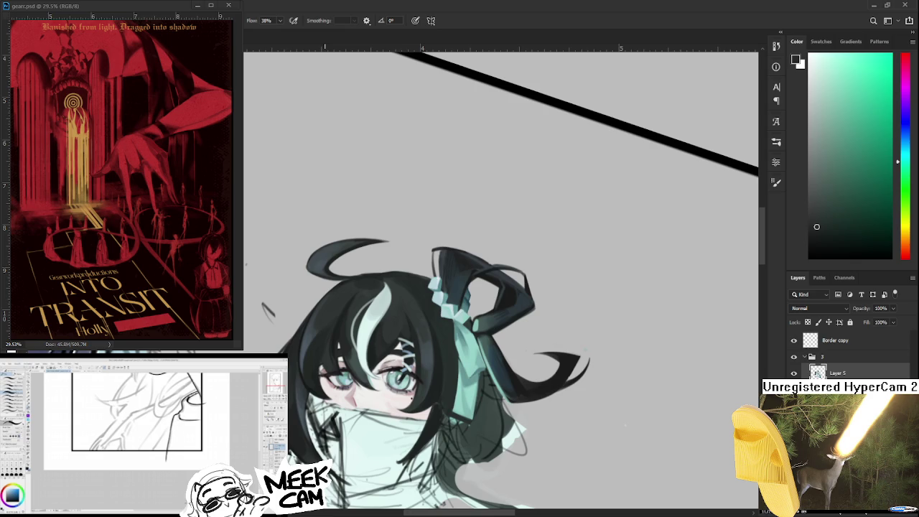
# Shade the hair near the head with a dark desaturated blue and a light mint
pyautogui.scroll(-2, 409, 374)
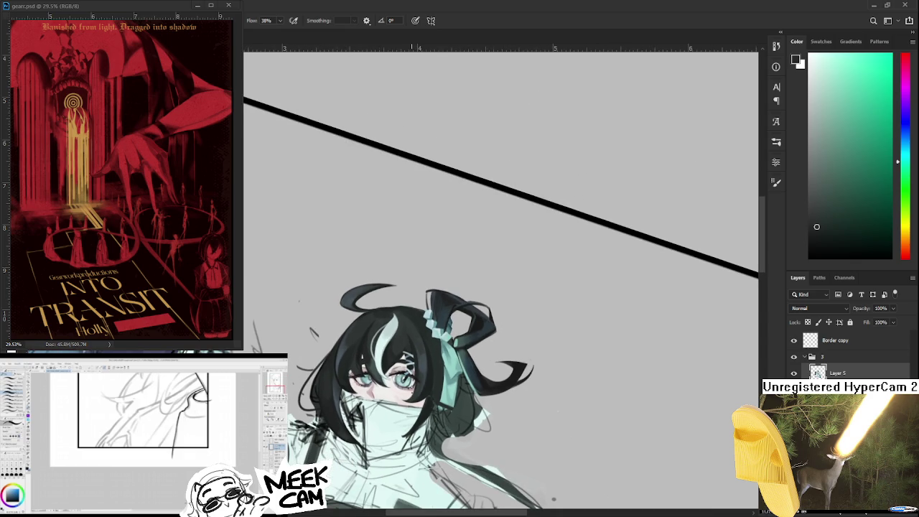
pyautogui.scroll(2, 474, 407)
pyautogui.scroll(2, 445, 395)
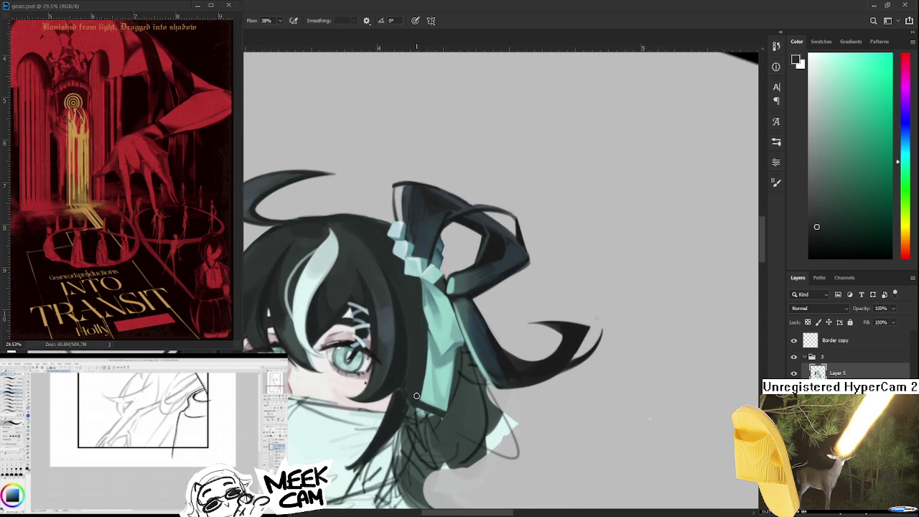
pyautogui.scroll(1, 417, 388)
pyautogui.moveTo(413, 380)
pyautogui.mouseDown()
pyautogui.moveTo(453, 347)
pyautogui.moveTo(443, 341)
pyautogui.moveTo(445, 359)
pyautogui.moveTo(452, 323)
pyautogui.moveTo(445, 368)
pyautogui.mouseUp()
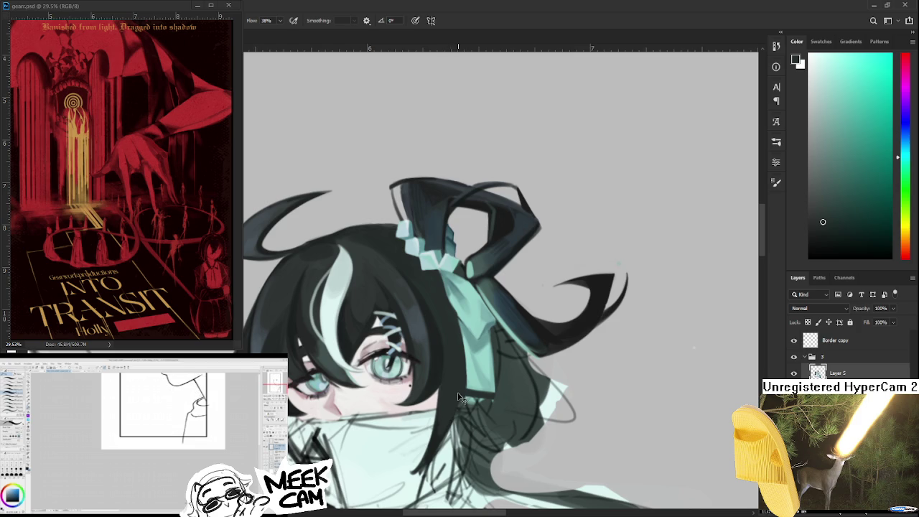
pyautogui.moveTo(421, 438); pyautogui.dragTo(440, 405)
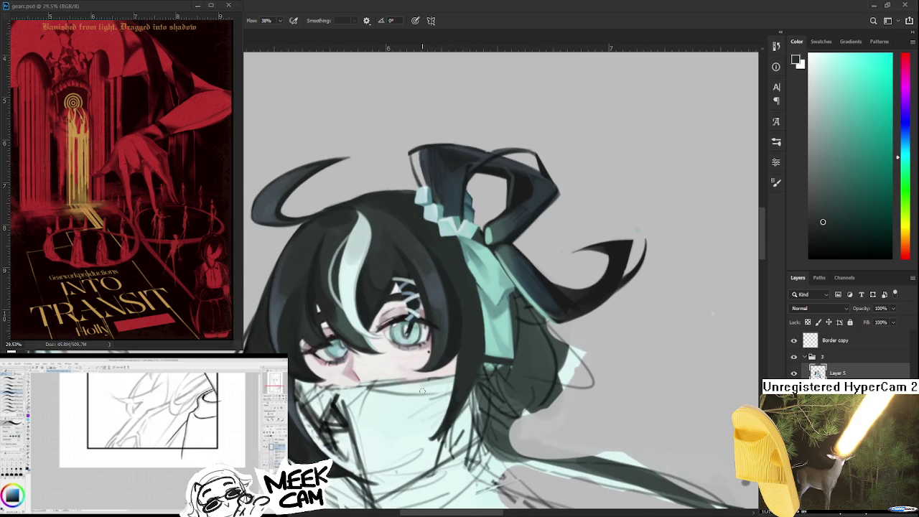
pyautogui.keyDown('alt'); pyautogui.click(475, 343); pyautogui.keyUp('alt')
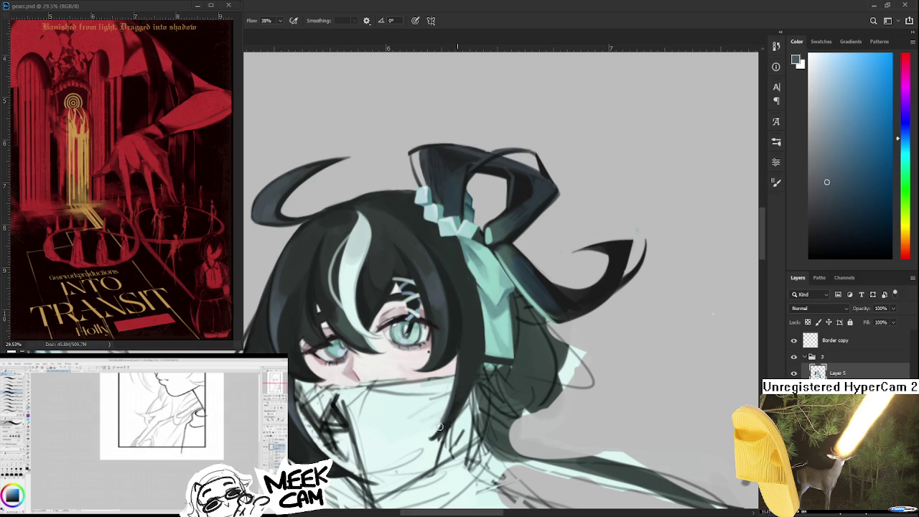
pyautogui.keyDown('alt'); pyautogui.click(445, 400); pyautogui.keyUp('alt')
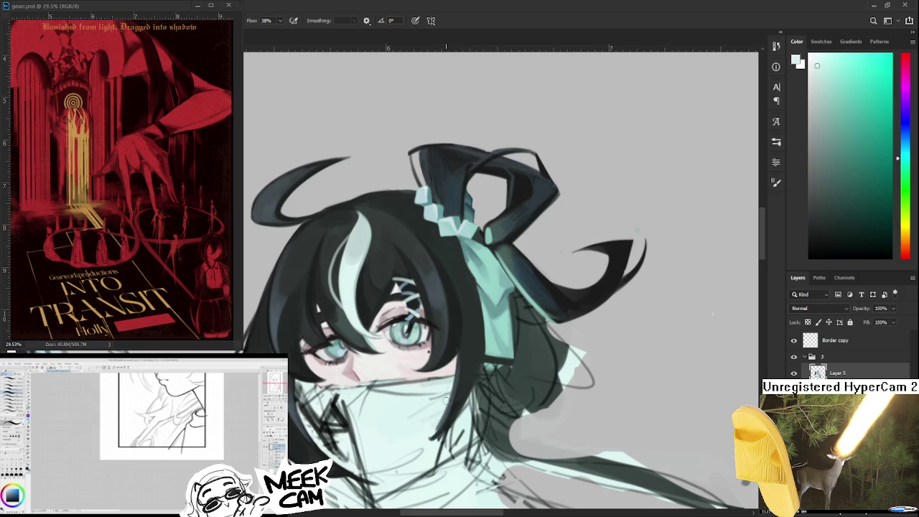
pyautogui.press('space')
# With the view turned upside down, stroke dark grey down the hair strand framing the face
pyautogui.moveTo(522, 332); pyautogui.dragTo(479, 227)
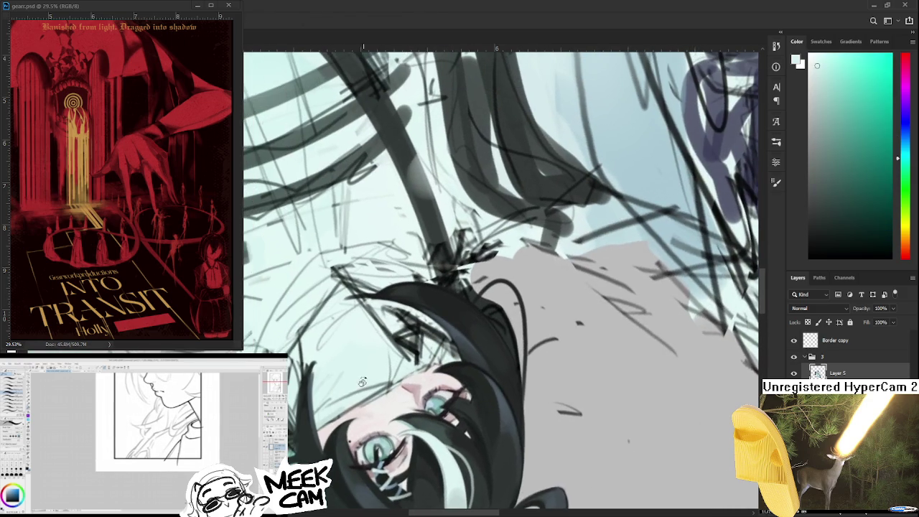
pyautogui.scroll(3, 410, 328)
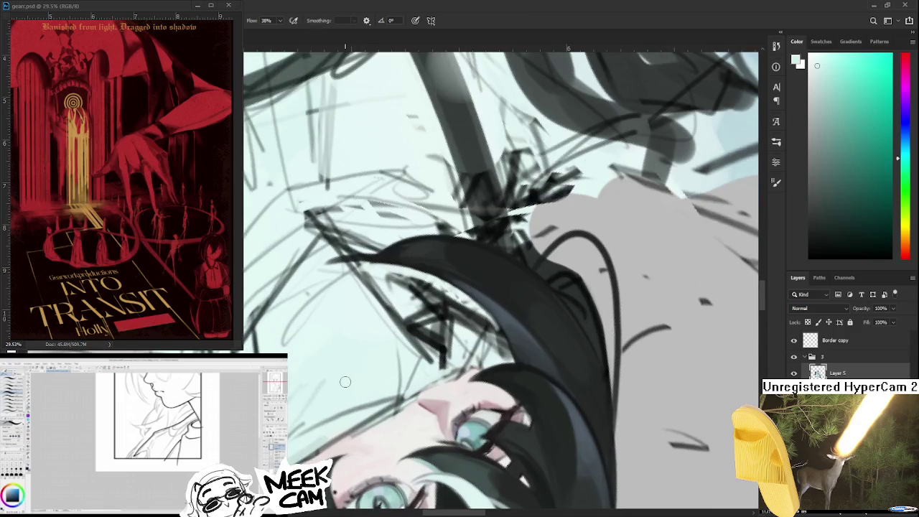
pyautogui.moveTo(410, 328); pyautogui.dragTo(331, 317)
pyautogui.keyDown('alt'); pyautogui.click(322, 311); pyautogui.keyUp('alt')
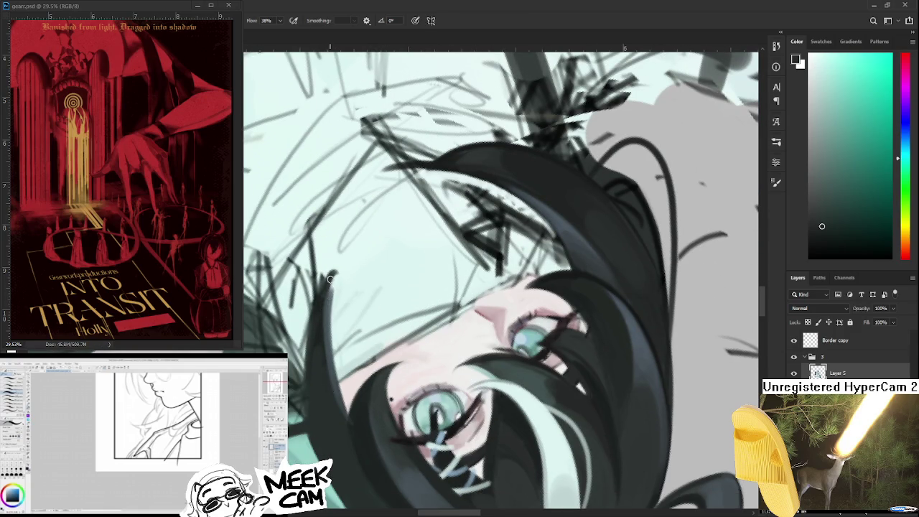
pyautogui.moveTo(328, 302); pyautogui.dragTo(327, 391)
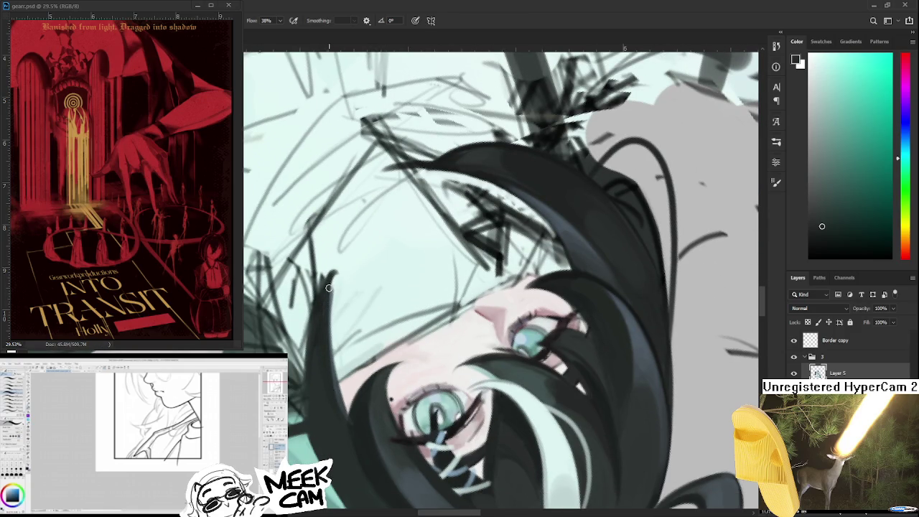
pyautogui.moveTo(328, 288); pyautogui.dragTo(323, 333)
# Refine the strand with sampled dark greys and pale mint, then restore the upright view
pyautogui.keyDown('alt'); pyautogui.click(334, 325); pyautogui.keyUp('alt')
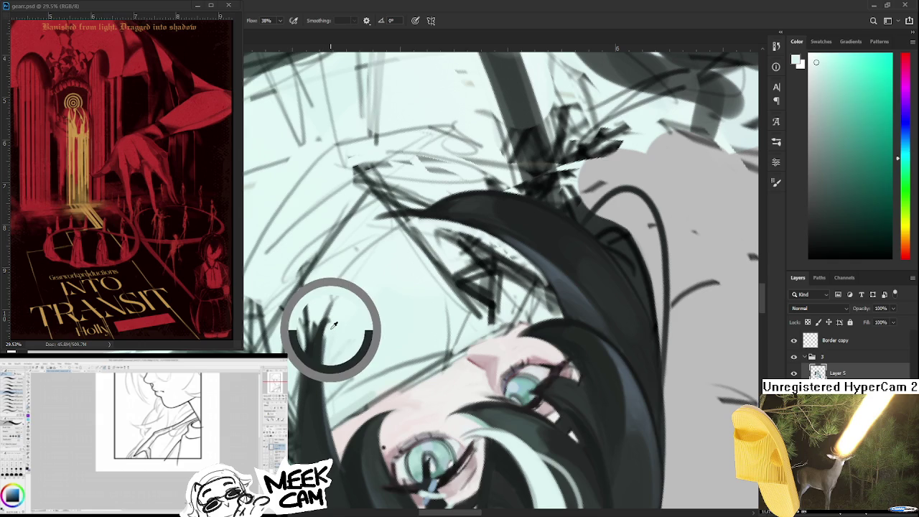
pyautogui.keyDown('alt'); pyautogui.click(317, 352); pyautogui.keyUp('alt')
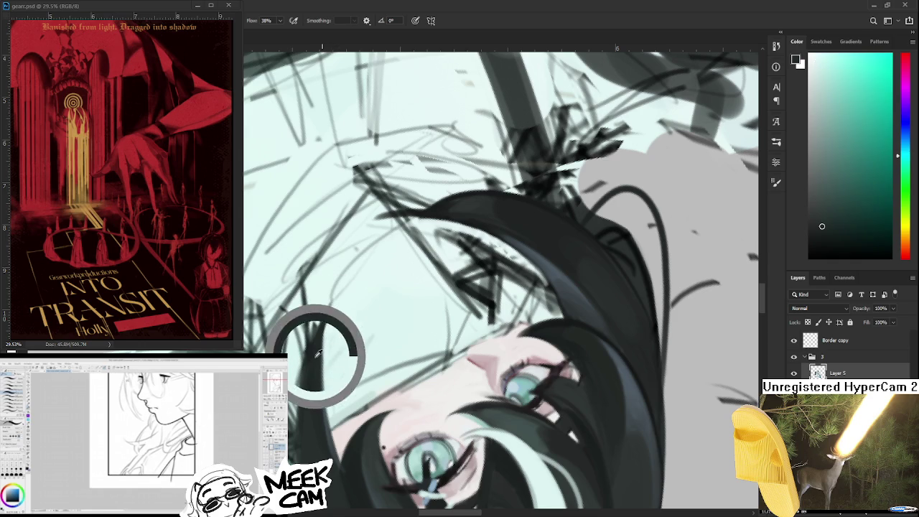
pyautogui.keyDown('alt'); pyautogui.click(318, 310); pyautogui.keyUp('alt')
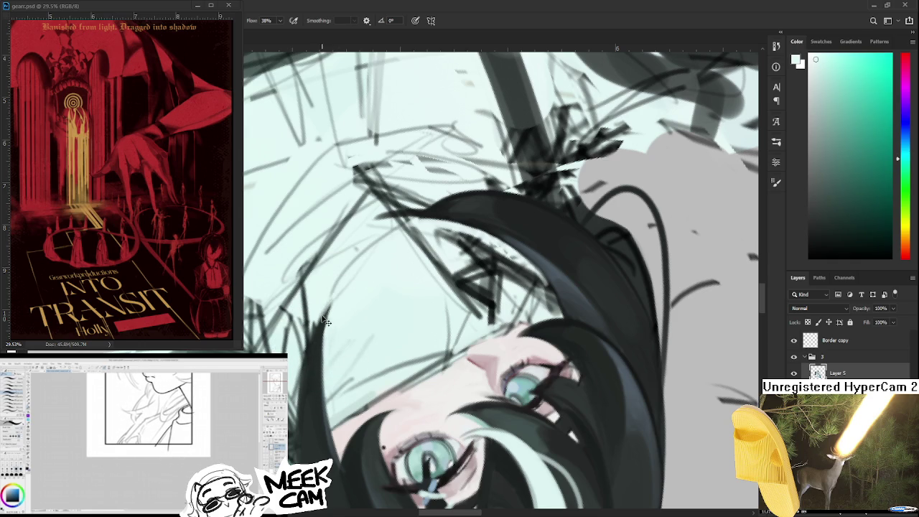
pyautogui.keyDown('alt'); pyautogui.click(324, 314); pyautogui.keyUp('alt')
pyautogui.keyDown('alt'); pyautogui.click(333, 334); pyautogui.keyUp('alt')
pyautogui.keyDown('alt'); pyautogui.click(319, 337); pyautogui.keyUp('alt')
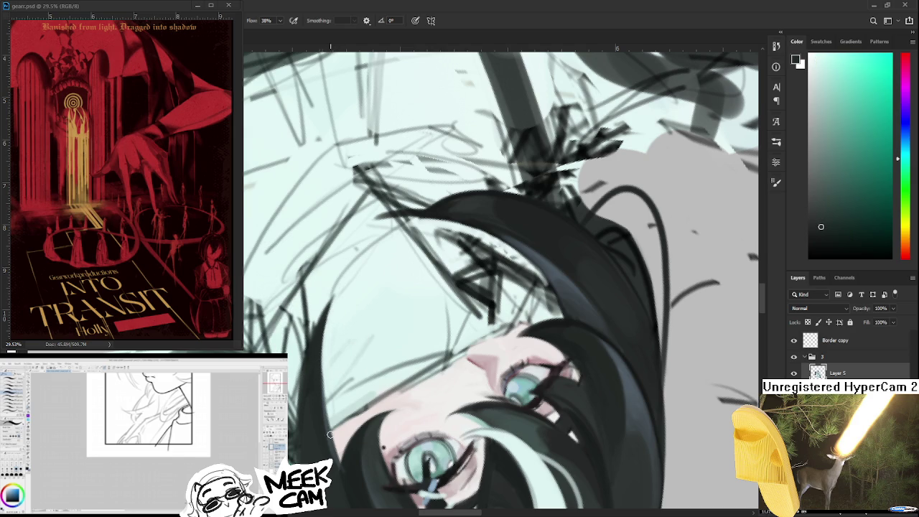
pyautogui.moveTo(329, 434); pyautogui.dragTo(552, 130)
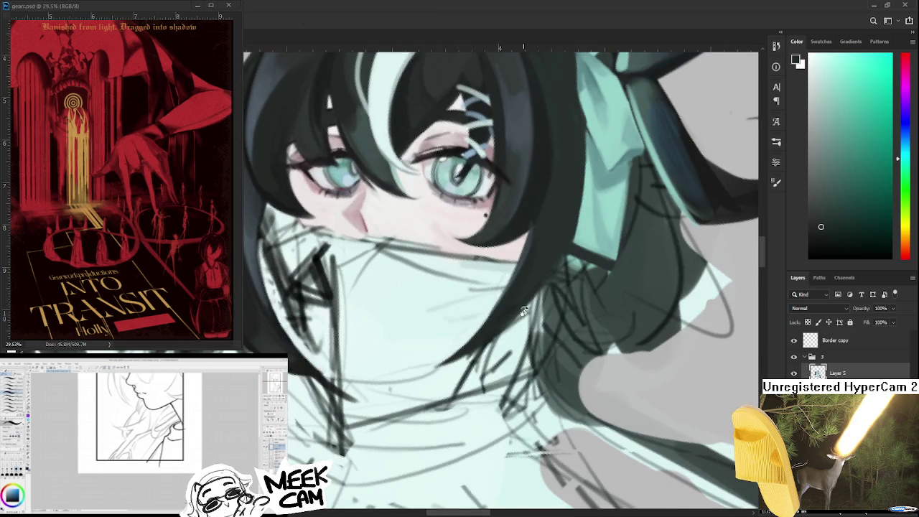
pyautogui.scroll(-5, 523, 311)
pyautogui.moveTo(524, 323)
pyautogui.mouseDown()
pyautogui.moveTo(532, 368)
pyautogui.moveTo(387, 410)
pyautogui.moveTo(425, 411)
pyautogui.mouseUp()
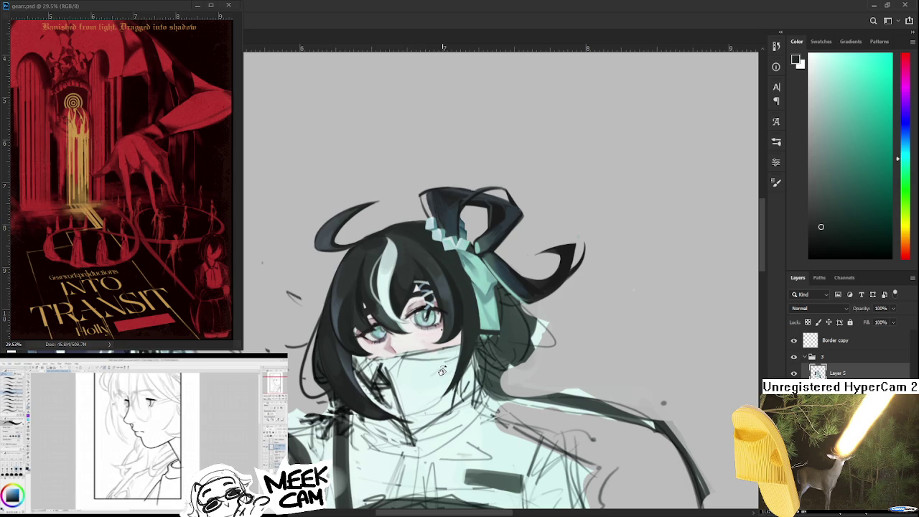
# Mirror the canvas horizontally and paint colour onto the raised gloved arm
pyautogui.scroll(2, 438, 366)
pyautogui.scroll(2, 424, 348)
pyautogui.scroll(-1, 420, 345)
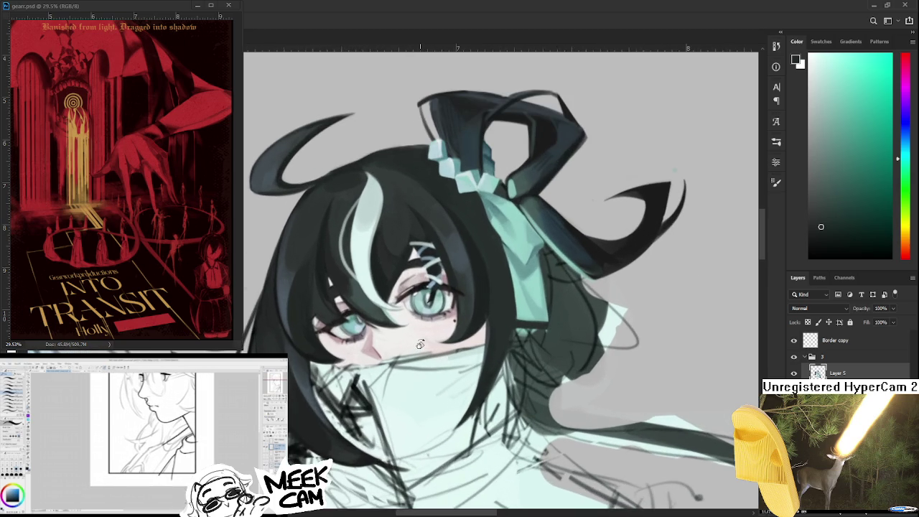
pyautogui.scroll(-1, 420, 346)
pyautogui.scroll(-2, 419, 348)
pyautogui.scroll(-1, 419, 351)
pyautogui.press('h')
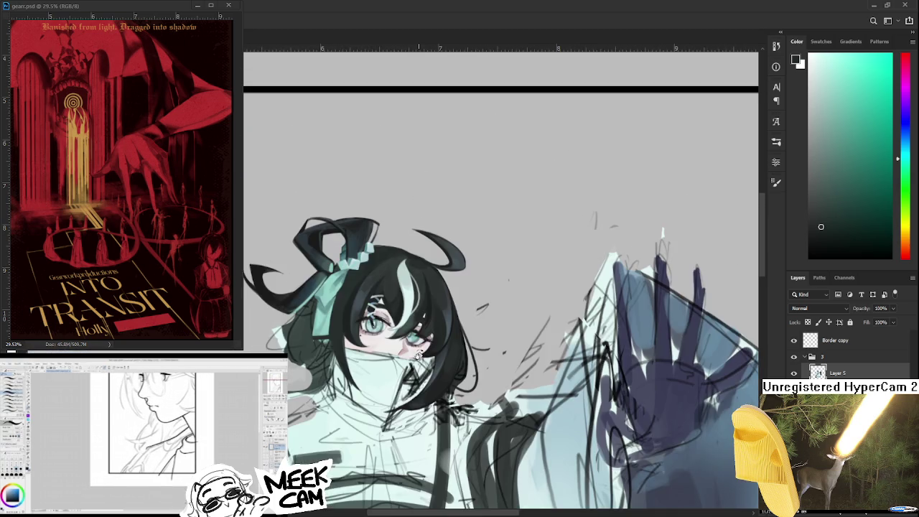
pyautogui.scroll(2, 416, 349)
pyautogui.scroll(2, 415, 346)
pyautogui.scroll(2, 413, 345)
pyautogui.scroll(-2, 408, 342)
pyautogui.scroll(-2, 404, 340)
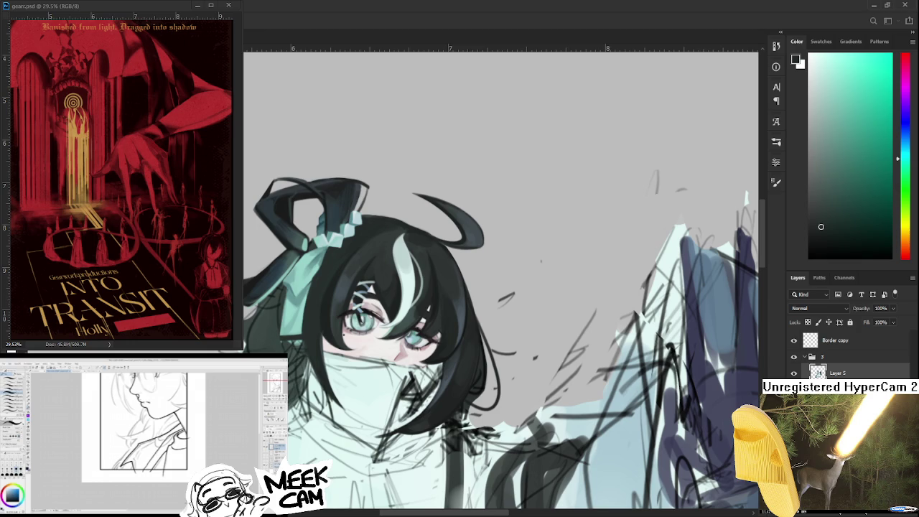
# Begin a lasso selection around the eye on the viewer's left
pyautogui.scroll(-1, 491, 363)
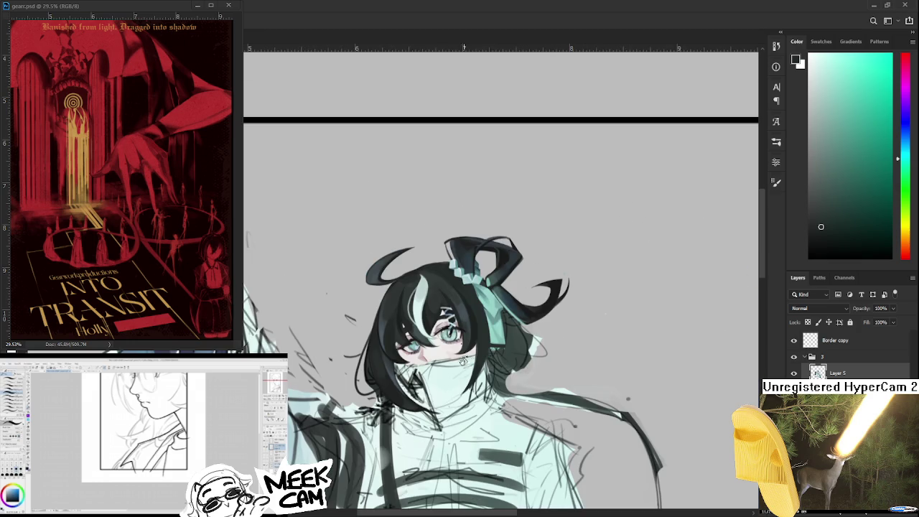
pyautogui.scroll(2, 474, 363)
pyautogui.scroll(1, 452, 363)
pyautogui.scroll(2, 431, 364)
pyautogui.scroll(1, 425, 364)
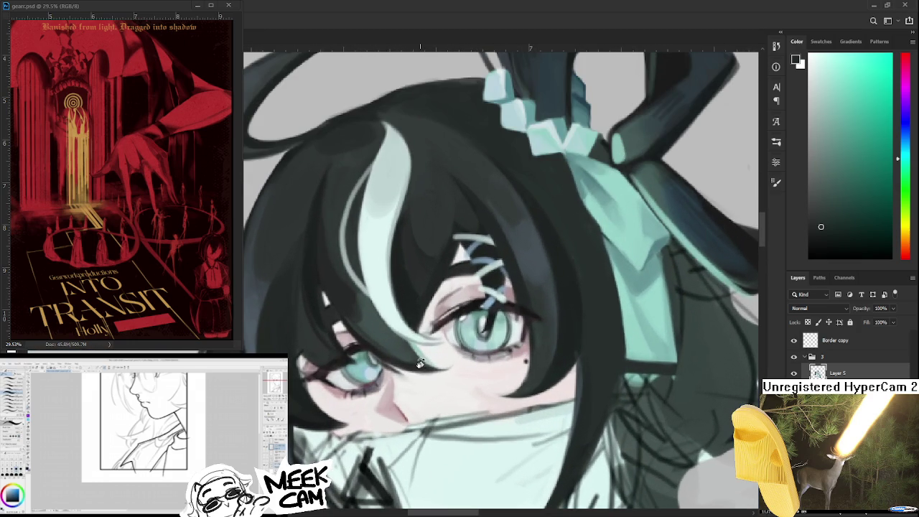
pyautogui.moveTo(374, 406); pyautogui.dragTo(359, 322)
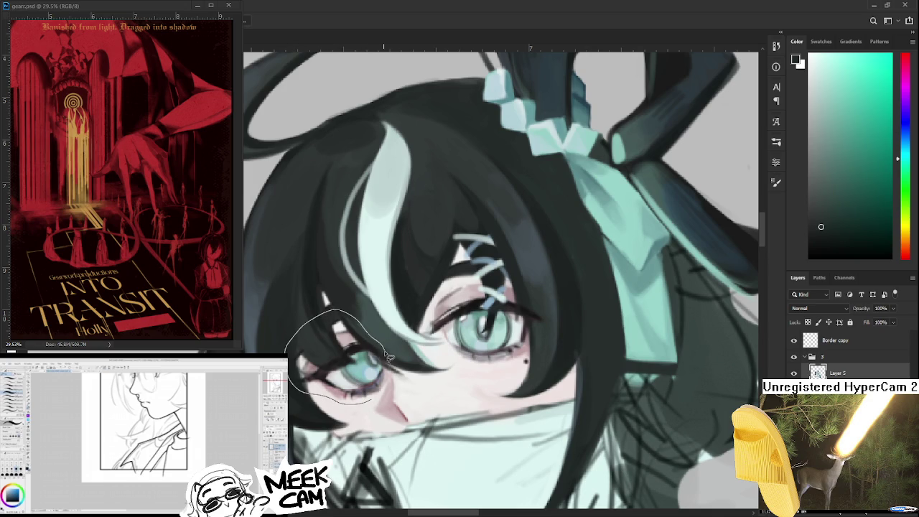
# Lasso the left eye, shift it slightly down-left and scale it up a little
pyautogui.moveTo(358, 323); pyautogui.dragTo(368, 411)
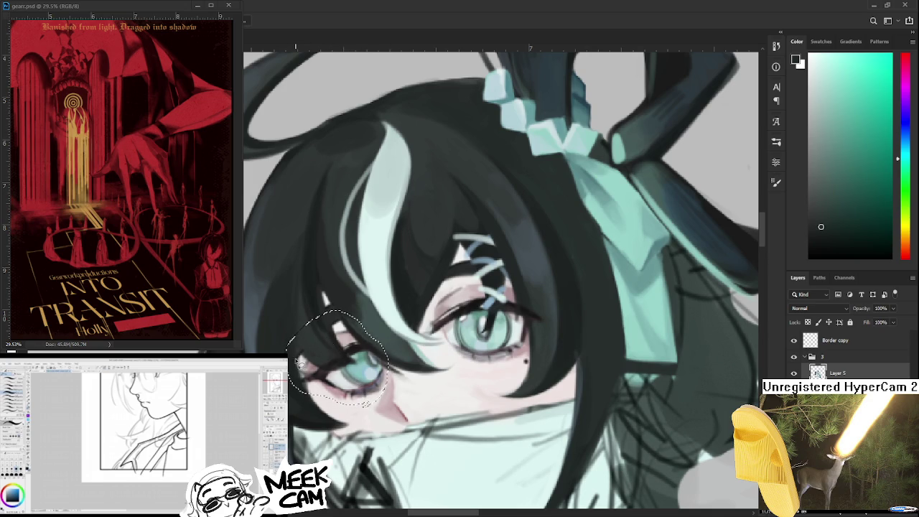
pyautogui.moveTo(337, 343); pyautogui.dragTo(391, 314)
pyautogui.hotkey('ctrl', 't')
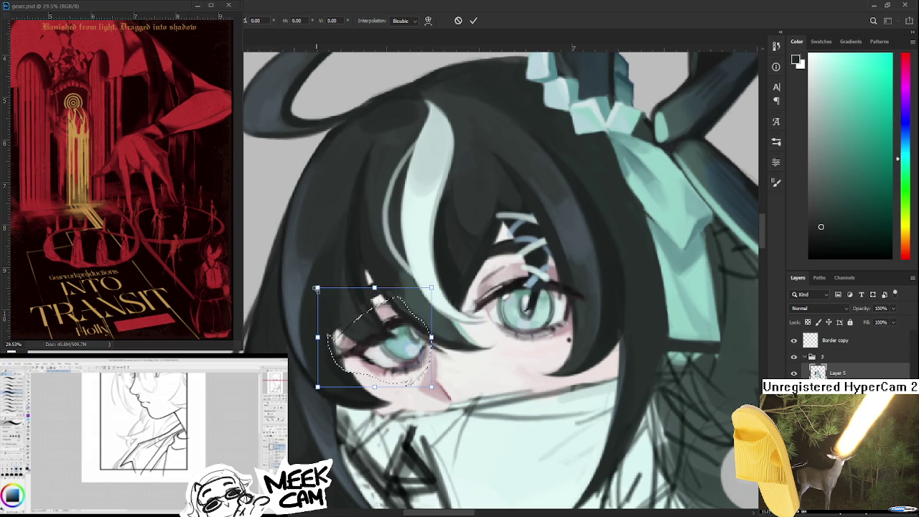
pyautogui.moveTo(353, 356); pyautogui.dragTo(354, 362)
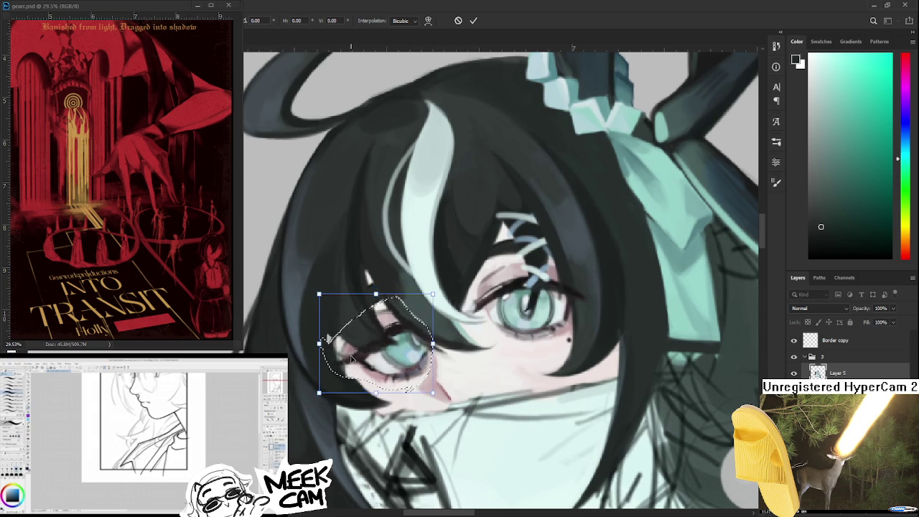
pyautogui.moveTo(319, 291); pyautogui.dragTo(315, 294)
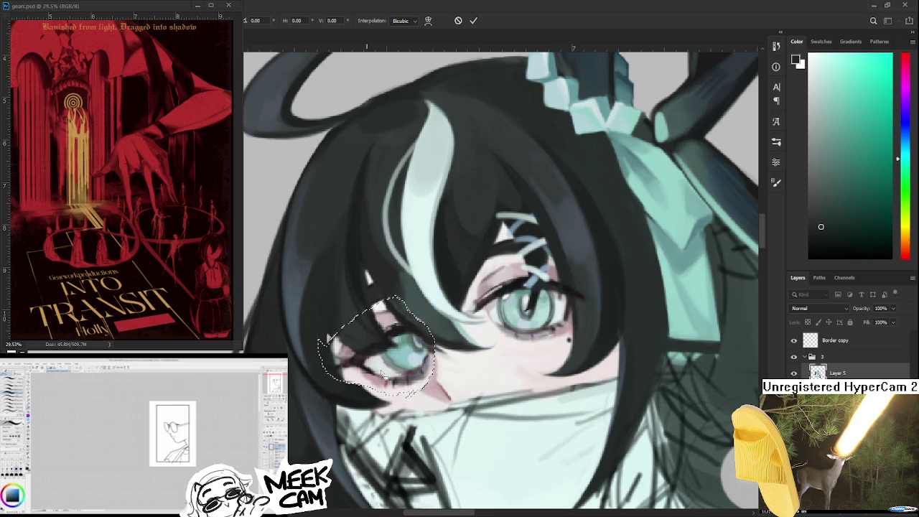
pyautogui.press('Return')
pyautogui.scroll(-2, 456, 375)
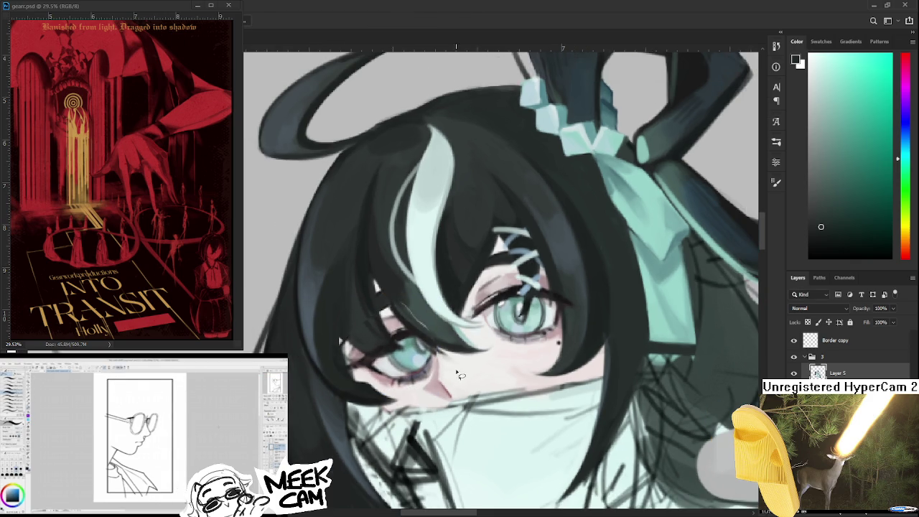
# Darken the gap between the hair strands near the eye with a sampled dark hair colour
pyautogui.scroll(-2, 459, 373)
pyautogui.scroll(-2, 474, 371)
pyautogui.scroll(-2, 491, 369)
pyautogui.scroll(2, 492, 367)
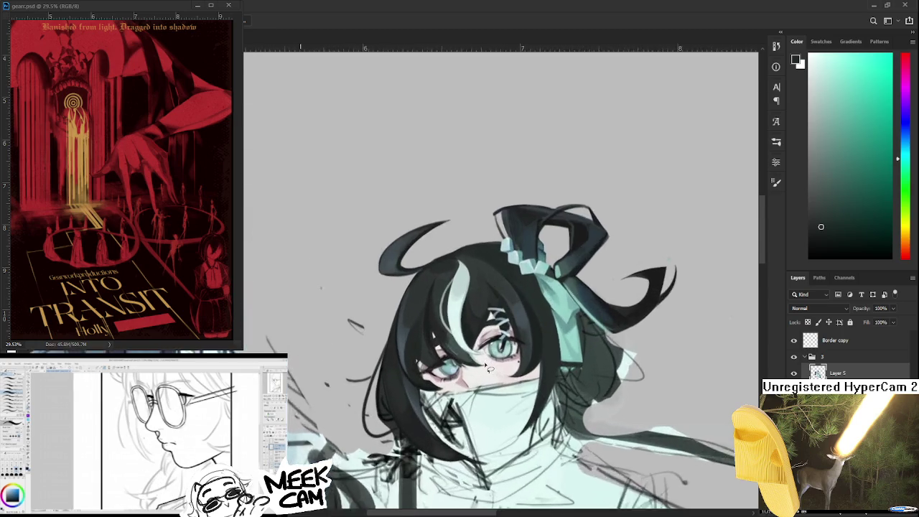
pyautogui.scroll(2, 460, 369)
pyautogui.scroll(2, 416, 369)
pyautogui.scroll(1, 374, 370)
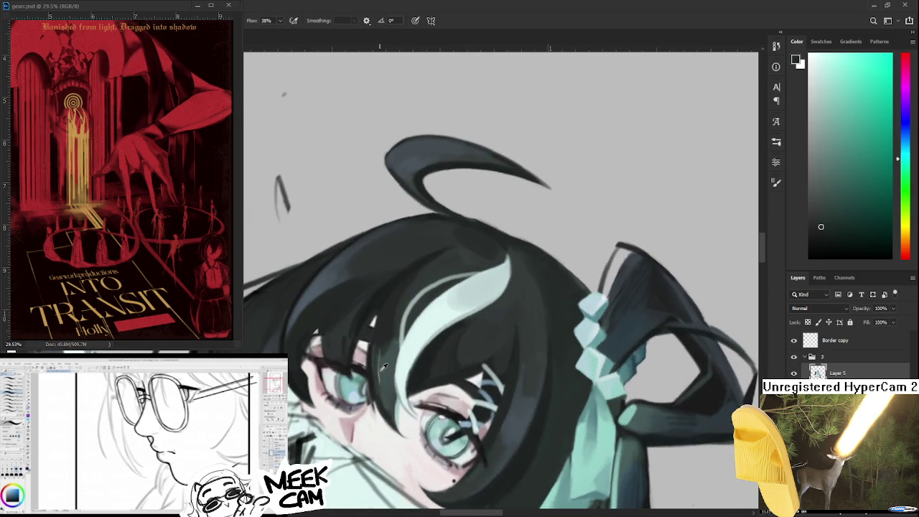
pyautogui.keyDown('alt'); pyautogui.click(380, 379); pyautogui.keyUp('alt')
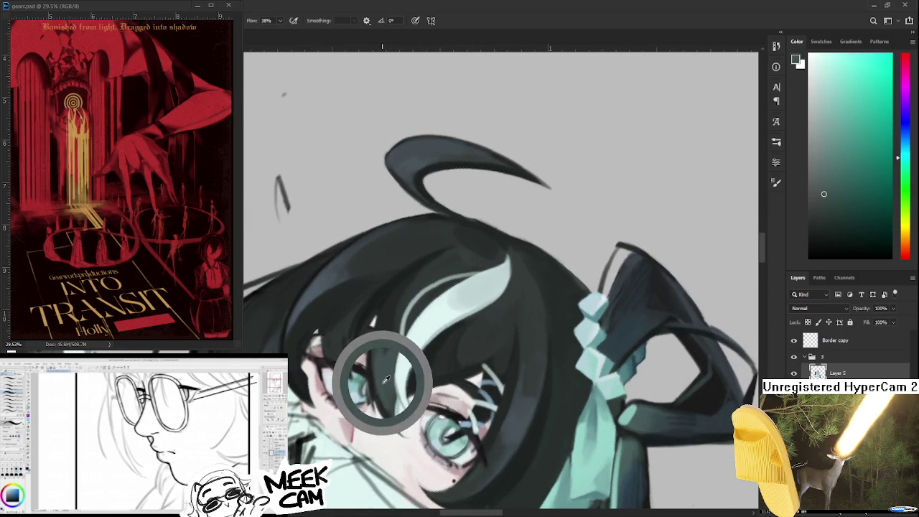
pyautogui.keyDown('alt'); pyautogui.click(380, 354); pyautogui.keyUp('alt')
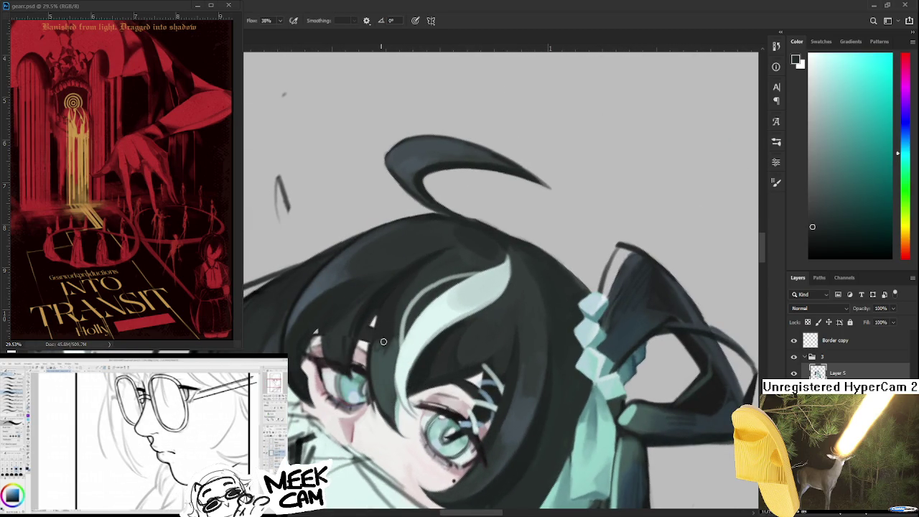
pyautogui.moveTo(382, 320); pyautogui.dragTo(373, 352)
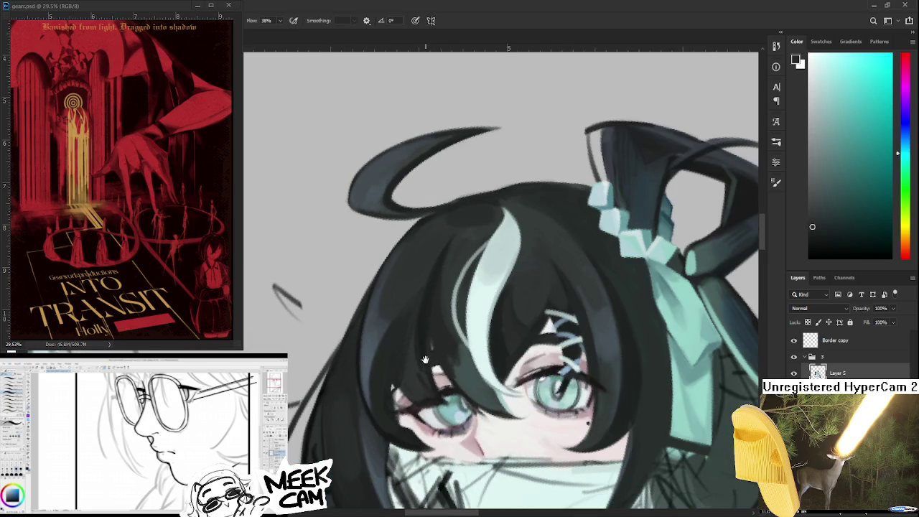
pyautogui.moveTo(371, 334); pyautogui.dragTo(366, 364)
# Extend and darken the hair strand left of the eye using darker and lighter hair shades
pyautogui.keyDown('alt'); pyautogui.click(358, 363); pyautogui.keyUp('alt')
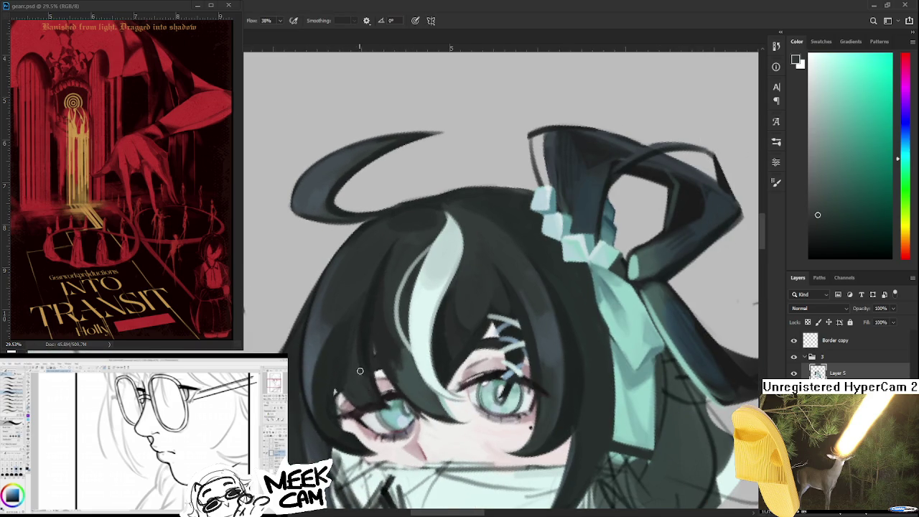
pyautogui.keyDown('alt'); pyautogui.click(373, 372); pyautogui.keyUp('alt')
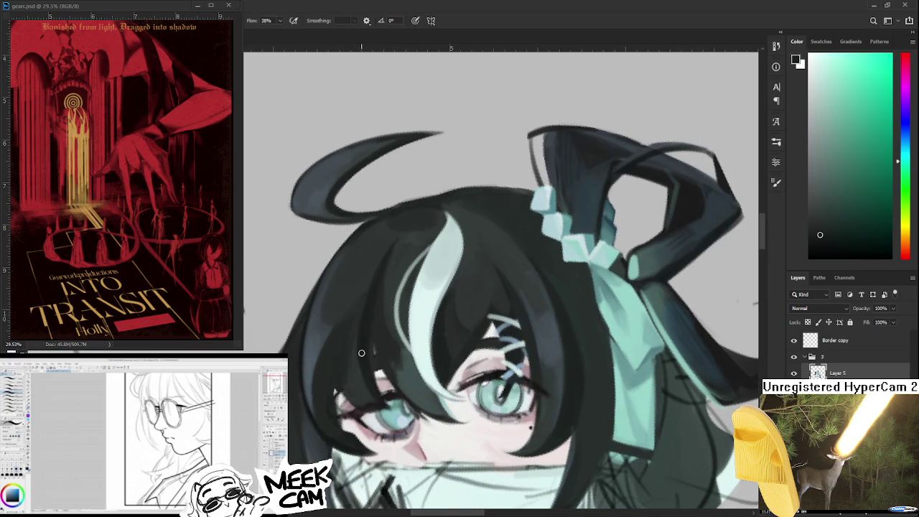
pyautogui.keyDown('alt'); pyautogui.click(363, 355); pyautogui.keyUp('alt')
pyautogui.keyDown('alt'); pyautogui.click(337, 376); pyautogui.keyUp('alt')
pyautogui.keyDown('alt'); pyautogui.click(345, 388); pyautogui.keyUp('alt')
pyautogui.moveTo(330, 381)
pyautogui.mouseDown()
pyautogui.moveTo(333, 343)
pyautogui.moveTo(341, 388)
pyautogui.mouseUp()
pyautogui.moveTo(335, 351); pyautogui.dragTo(352, 401)
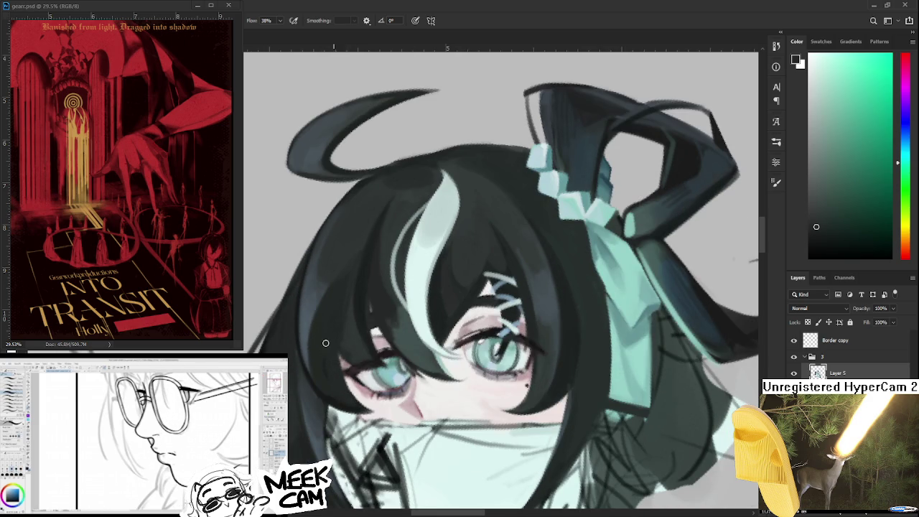
pyautogui.moveTo(336, 345); pyautogui.dragTo(350, 394)
pyautogui.keyDown('alt'); pyautogui.click(346, 335); pyautogui.keyUp('alt')
pyautogui.keyDown('alt'); pyautogui.click(338, 309); pyautogui.keyUp('alt')
# Paint more hair strands over the eyes, alternating lighter teal and darker hair shades
pyautogui.scroll(-2, 399, 399)
pyautogui.scroll(2, 395, 347)
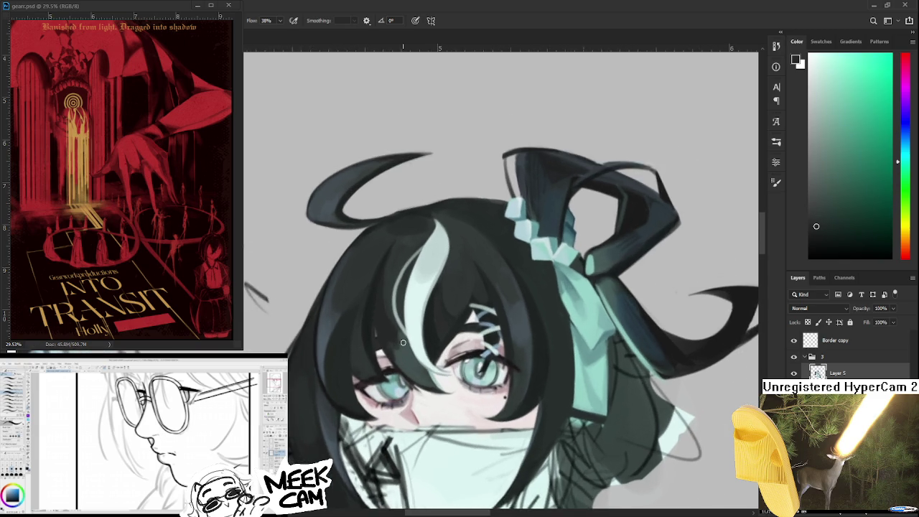
pyautogui.scroll(2, 395, 347)
pyautogui.moveTo(394, 348); pyautogui.dragTo(368, 345)
pyautogui.keyDown('alt'); pyautogui.click(358, 338); pyautogui.keyUp('alt')
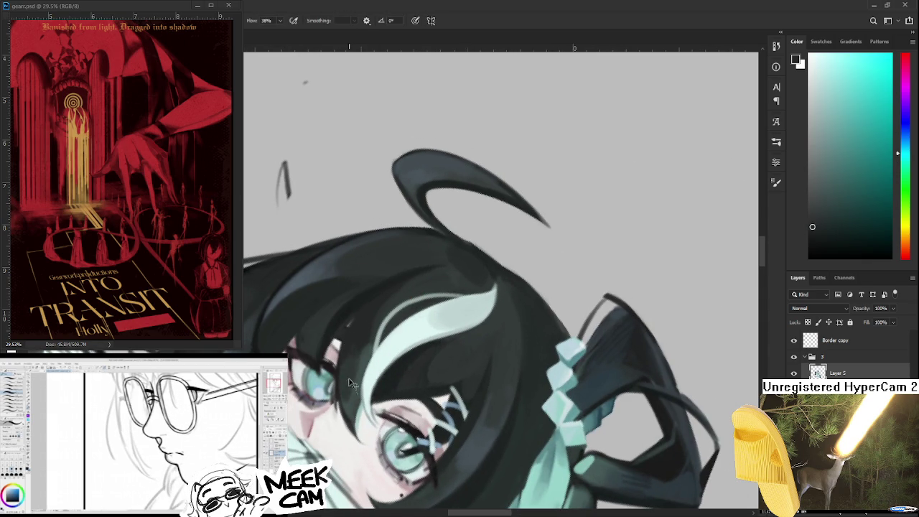
pyautogui.keyDown('alt'); pyautogui.click(362, 348); pyautogui.keyUp('alt')
pyautogui.keyDown('alt'); pyautogui.click(352, 374); pyautogui.keyUp('alt')
pyautogui.keyDown('alt'); pyautogui.click(358, 376); pyautogui.keyUp('alt')
pyautogui.keyDown('alt'); pyautogui.click(364, 348); pyautogui.keyUp('alt')
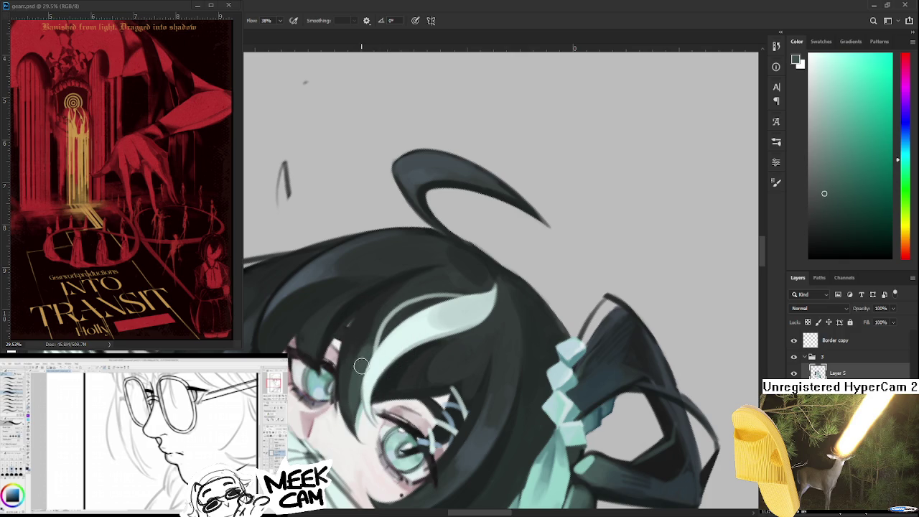
pyautogui.keyDown('alt'); pyautogui.click(371, 321); pyautogui.keyUp('alt')
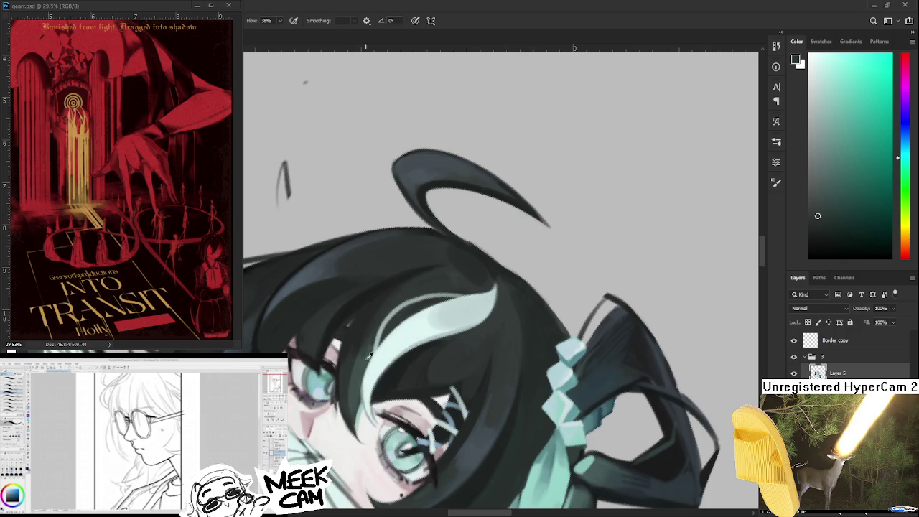
pyautogui.keyDown('alt'); pyautogui.click(380, 317); pyautogui.keyUp('alt')
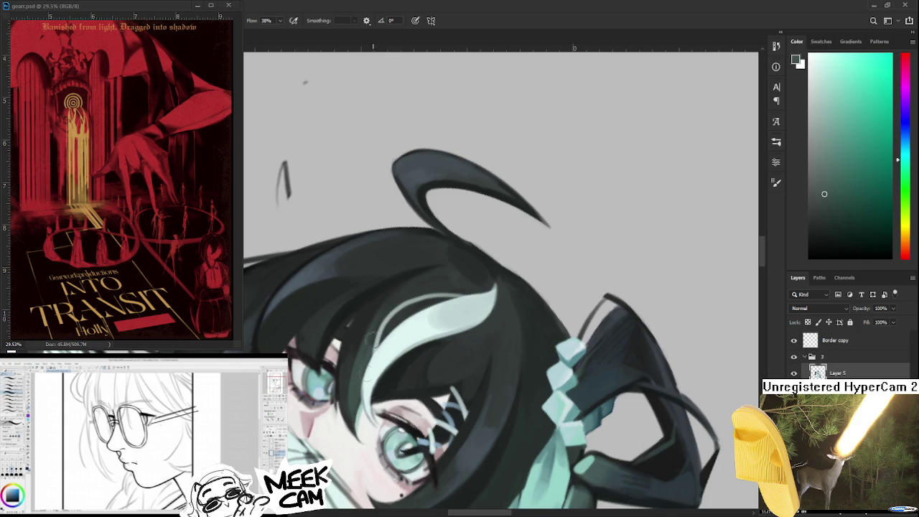
pyautogui.keyDown('alt'); pyautogui.click(374, 331); pyautogui.keyUp('alt')
# Rotate and enlarge the head view, then keep painting the strands with a newly sampled hair shade
pyautogui.press('r')
pyautogui.moveTo(436, 277)
pyautogui.mouseDown()
pyautogui.moveTo(434, 404)
pyautogui.moveTo(388, 367)
pyautogui.mouseUp()
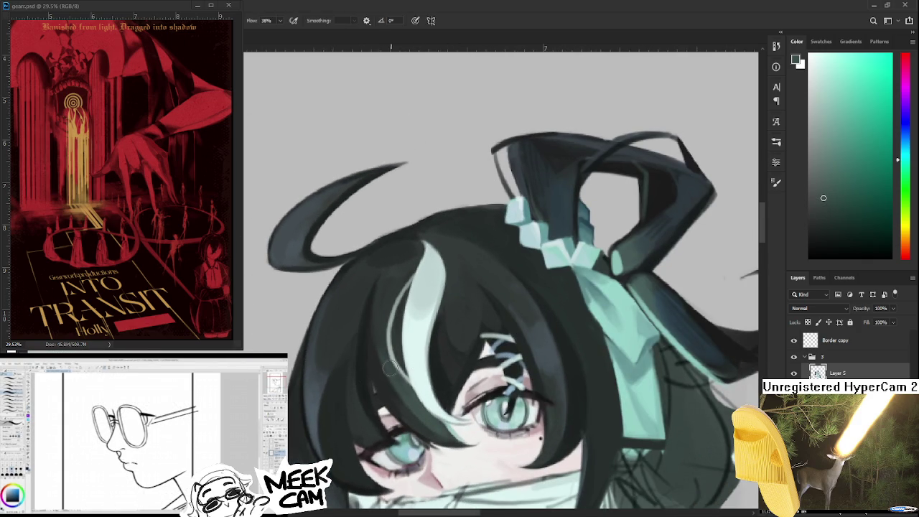
pyautogui.keyDown('alt'); pyautogui.click(384, 317); pyautogui.keyUp('alt')
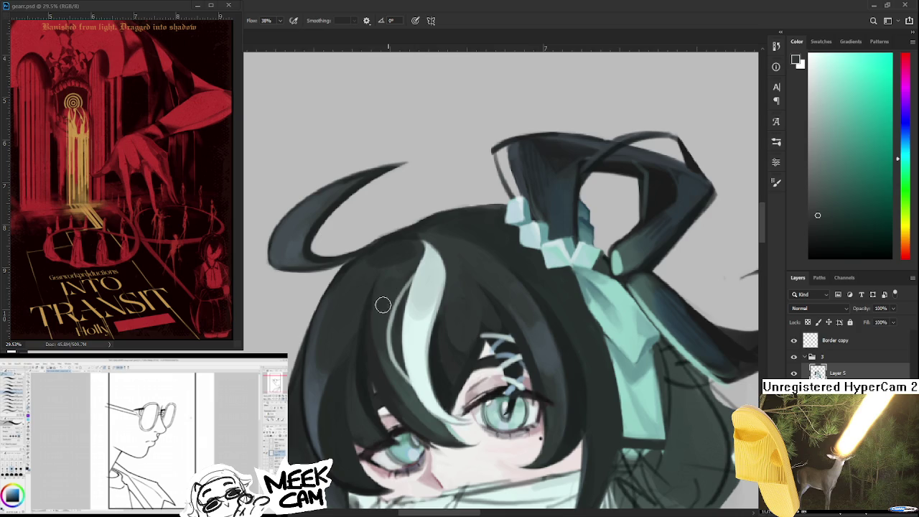
pyautogui.scroll(-3, 391, 320)
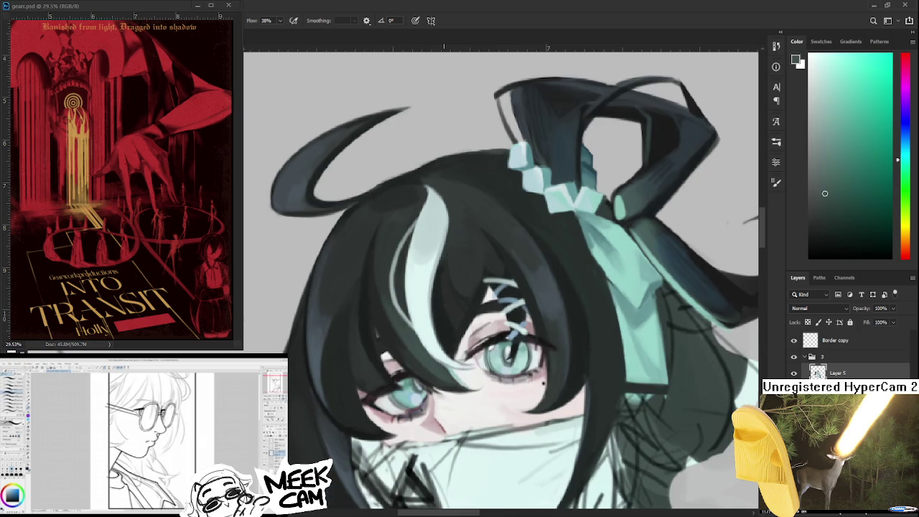
pyautogui.moveTo(406, 341); pyautogui.dragTo(474, 346)
pyautogui.scroll(-2, 474, 346)
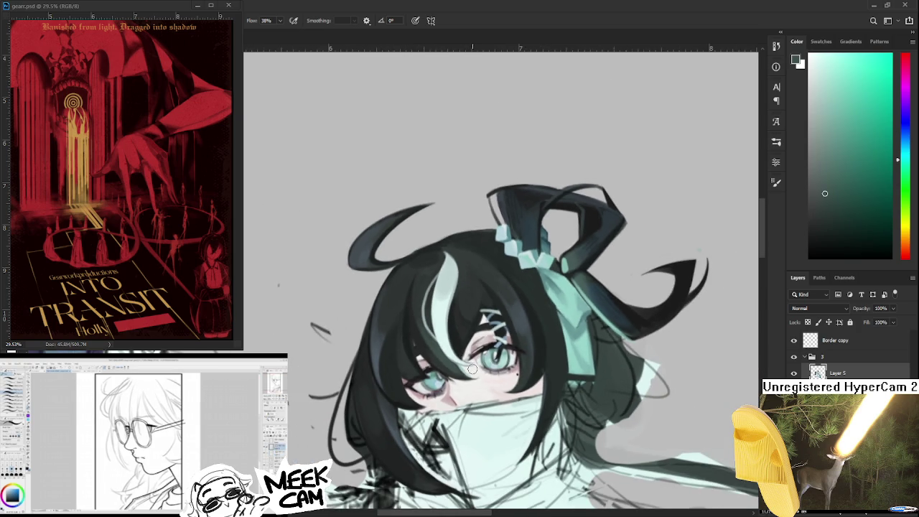
pyautogui.scroll(2, 435, 385)
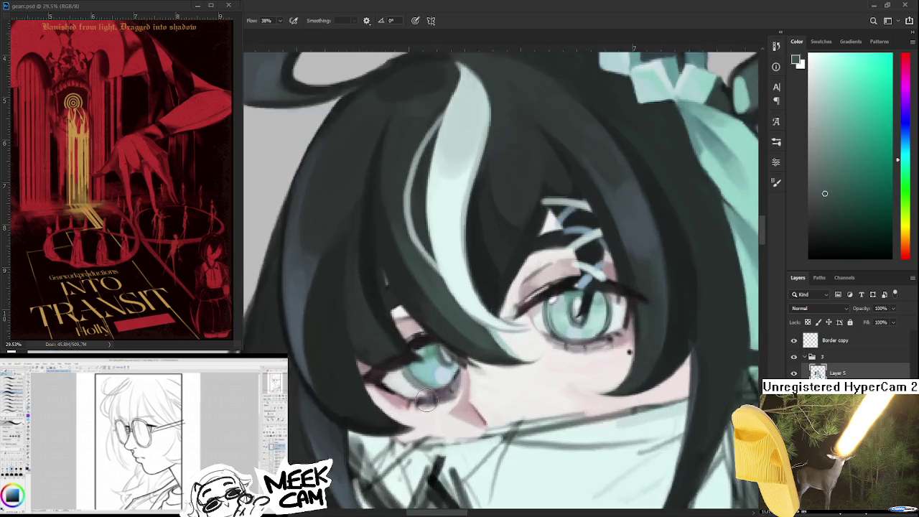
pyautogui.scroll(2, 438, 384)
pyautogui.scroll(1, 449, 379)
# Touch up the eyes with pale blue-purple, pale teal and light blue highlights
pyautogui.keyDown('alt'); pyautogui.click(422, 397); pyautogui.keyUp('alt')
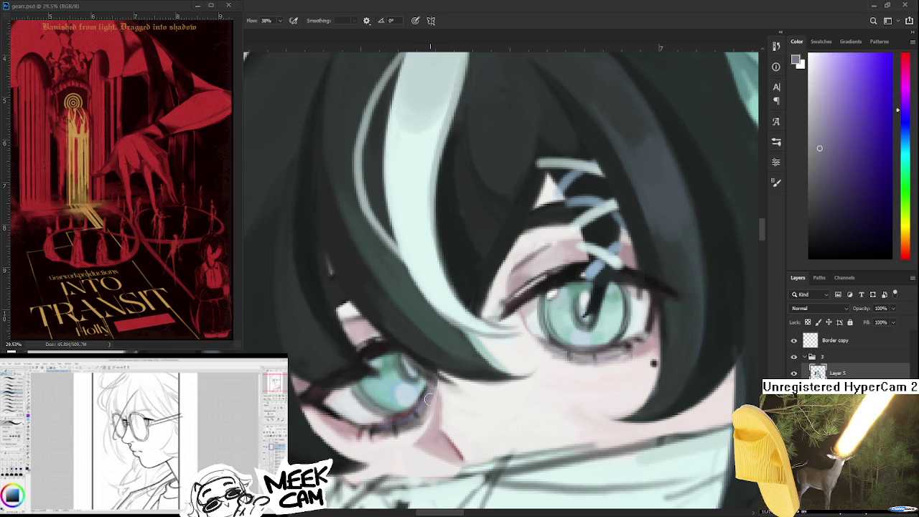
pyautogui.moveTo(433, 380); pyautogui.dragTo(373, 369)
pyautogui.keyDown('alt'); pyautogui.click(358, 372); pyautogui.keyUp('alt')
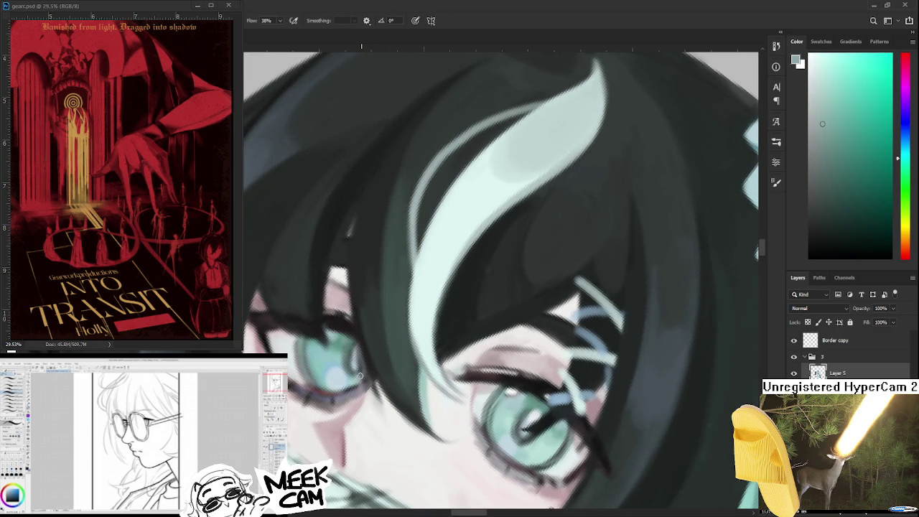
pyautogui.moveTo(359, 379); pyautogui.dragTo(432, 384)
pyautogui.keyDown('alt'); pyautogui.click(425, 376); pyautogui.keyUp('alt')
pyautogui.keyDown('alt'); pyautogui.click(406, 366); pyautogui.keyUp('alt')
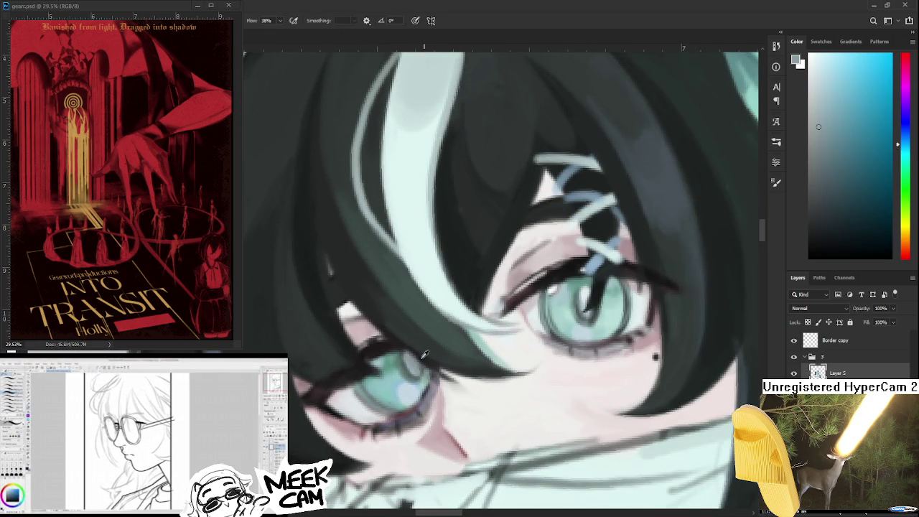
pyautogui.keyDown('alt'); pyautogui.click(589, 288); pyautogui.keyUp('alt')
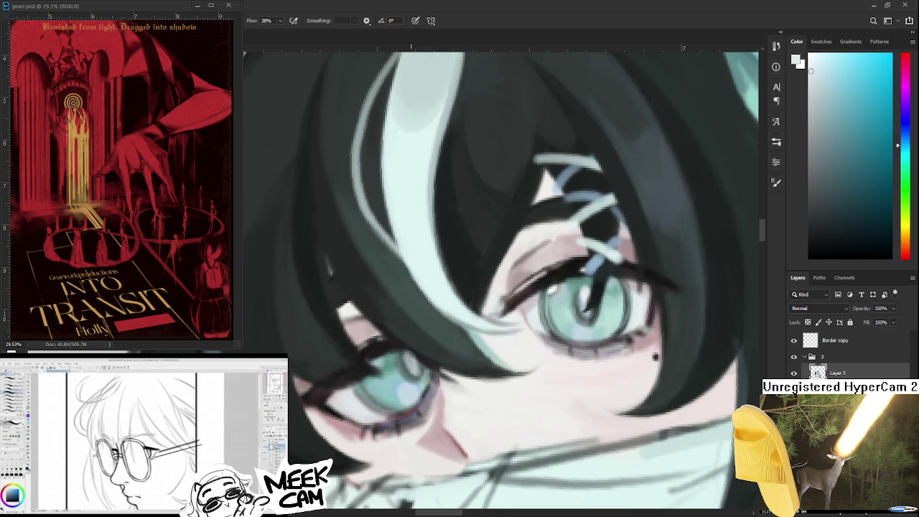
pyautogui.scroll(-2, 423, 357)
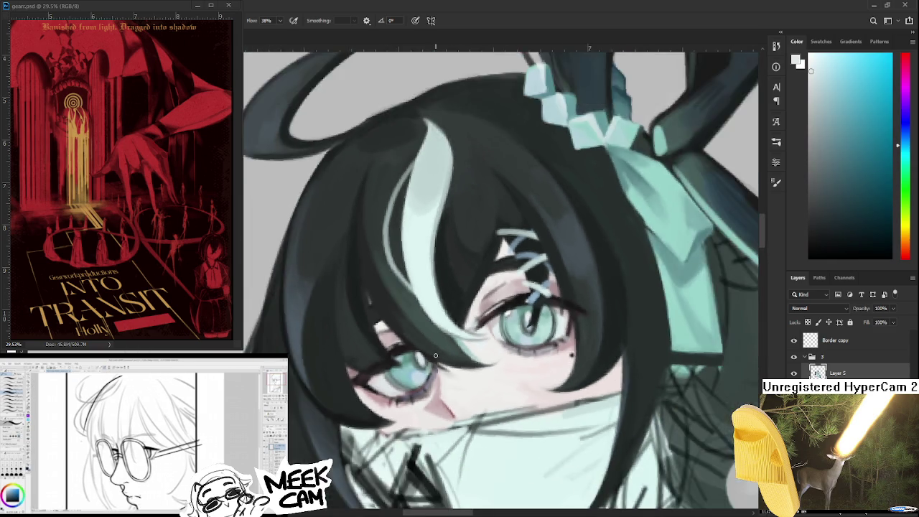
# Repaint the dark hair over the eyes with a sampled dark green and a reddish hue
pyautogui.scroll(-2, 423, 357)
pyautogui.scroll(-2, 424, 357)
pyautogui.scroll(-1, 449, 345)
pyautogui.scroll(-1, 502, 348)
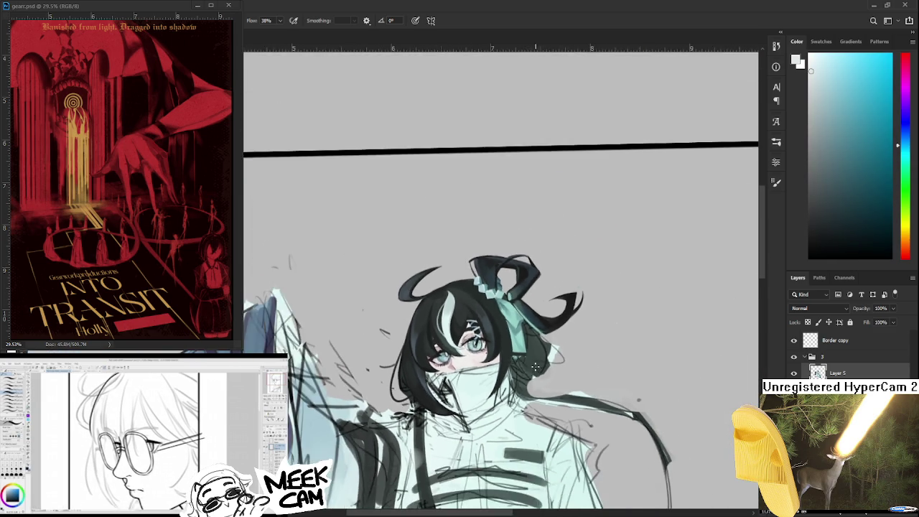
pyautogui.scroll(-1, 553, 351)
pyautogui.scroll(-1, 606, 354)
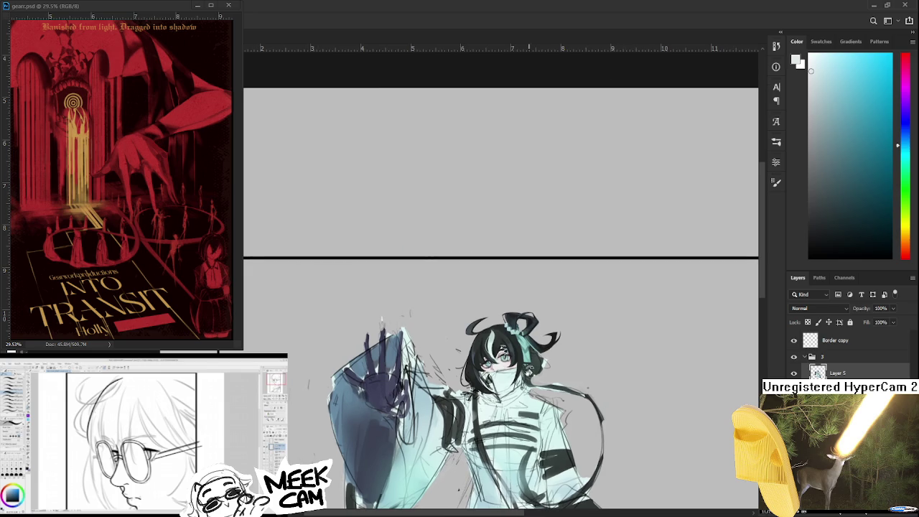
pyautogui.scroll(2, 502, 338)
pyautogui.scroll(2, 463, 348)
pyautogui.scroll(1, 460, 348)
pyautogui.scroll(1, 460, 351)
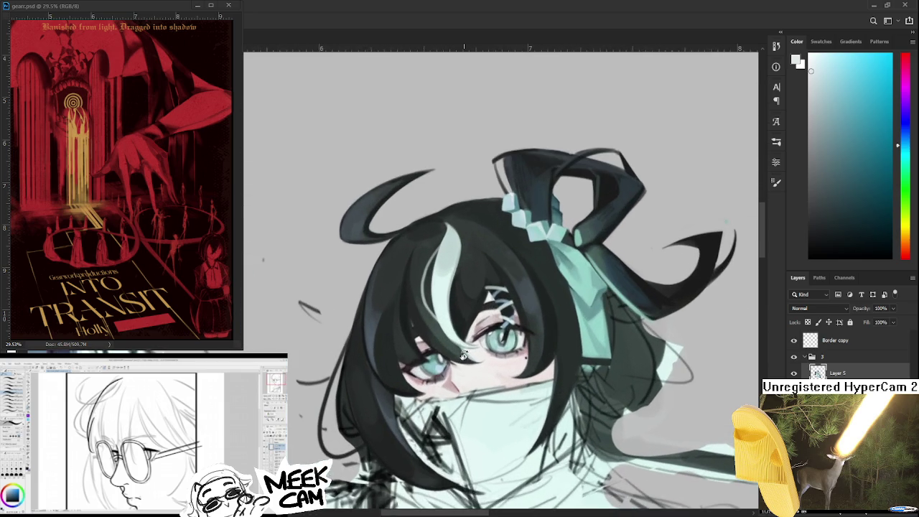
pyautogui.scroll(1, 461, 356)
pyautogui.scroll(2, 460, 363)
pyautogui.scroll(1, 460, 362)
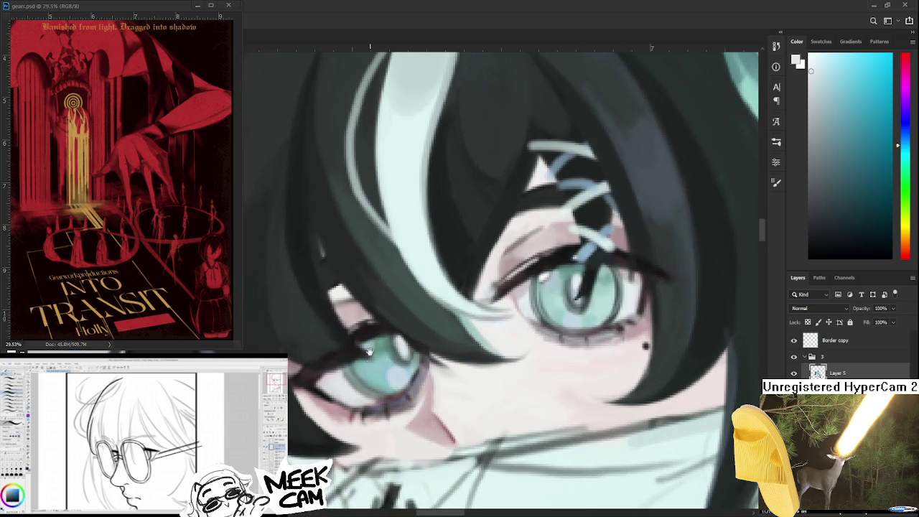
pyautogui.scroll(1, 470, 344)
pyautogui.scroll(3, 402, 326)
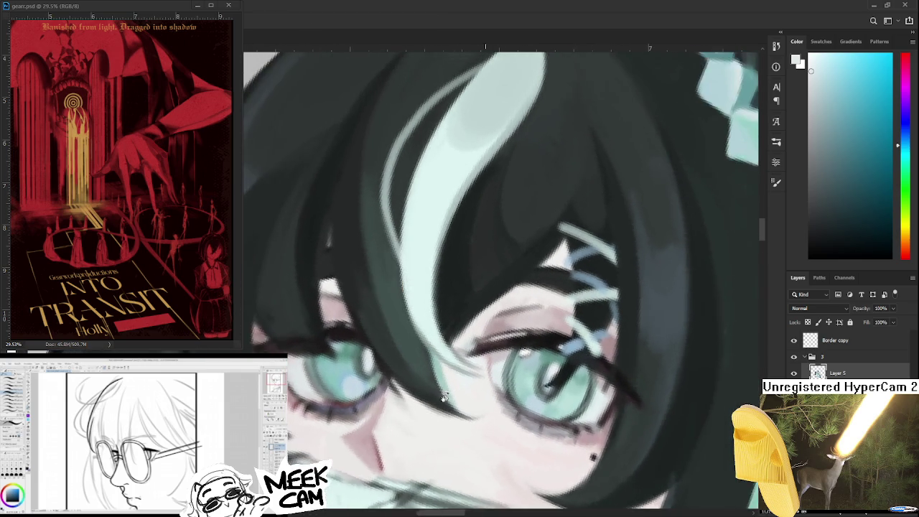
pyautogui.keyDown('alt'); pyautogui.click(328, 325); pyautogui.keyUp('alt')
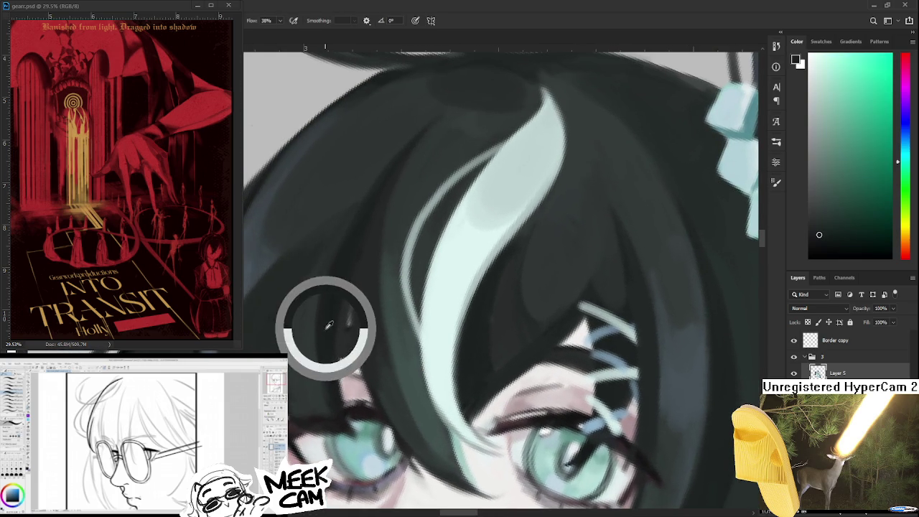
pyautogui.keyDown('alt'); pyautogui.click(356, 415); pyautogui.keyUp('alt')
pyautogui.moveTo(356, 415); pyautogui.dragTo(427, 350)
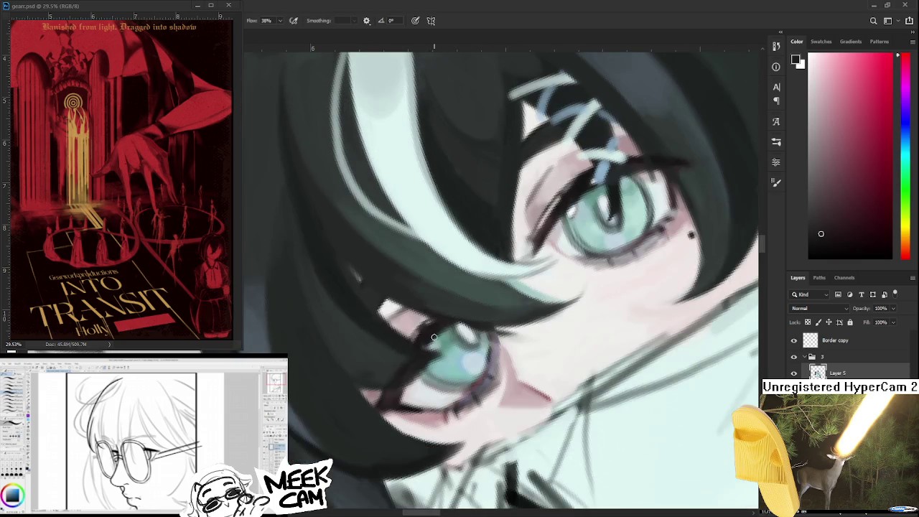
# Sweep a dark fringe strand over the left eye's inner corner, checking the whole head
pyautogui.keyDown('alt'); pyautogui.click(408, 368); pyautogui.keyUp('alt')
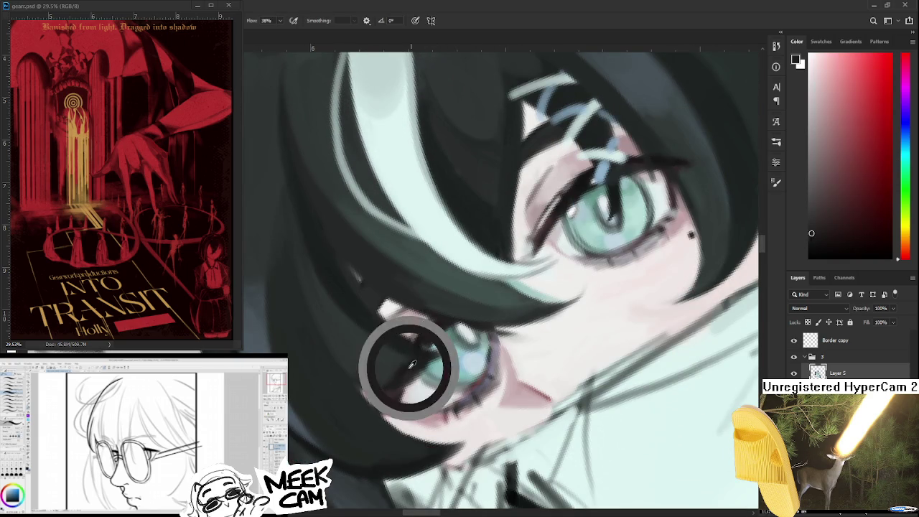
pyautogui.moveTo(435, 351); pyautogui.dragTo(338, 345)
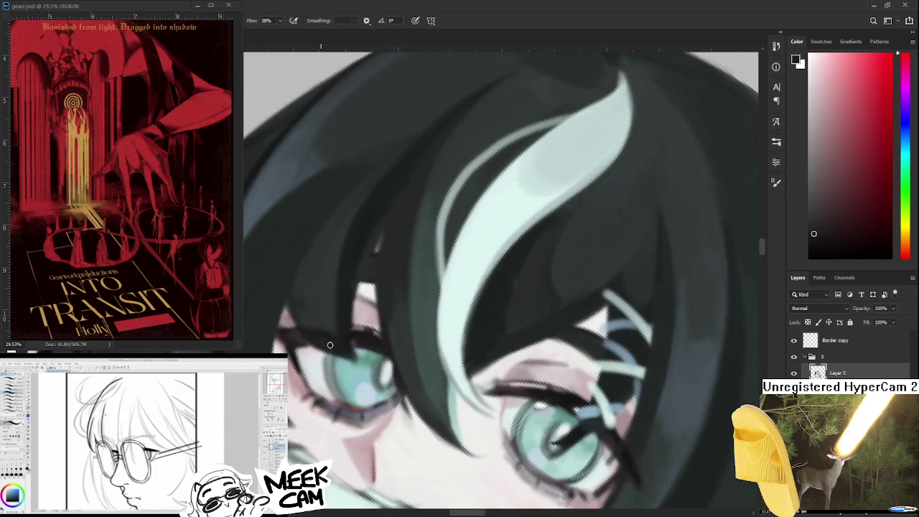
pyautogui.keyDown('alt'); pyautogui.click(316, 321); pyautogui.keyUp('alt')
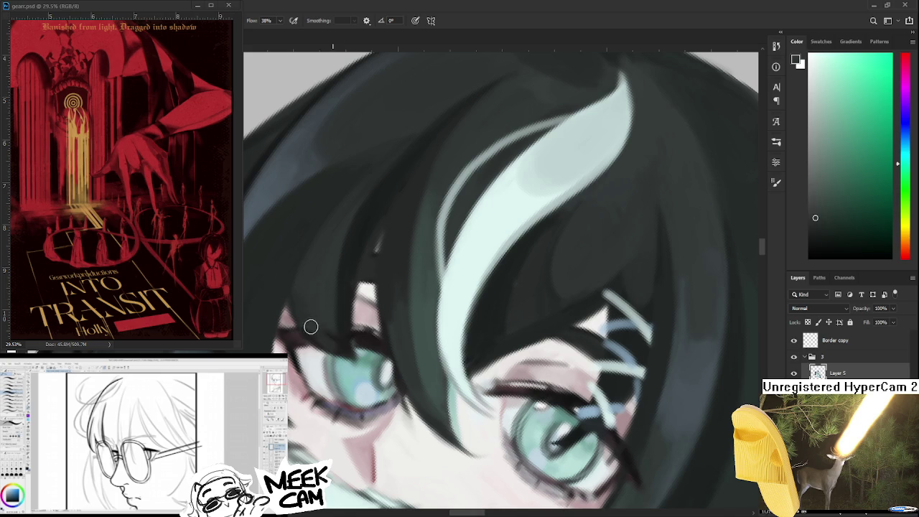
pyautogui.scroll(2, 338, 312)
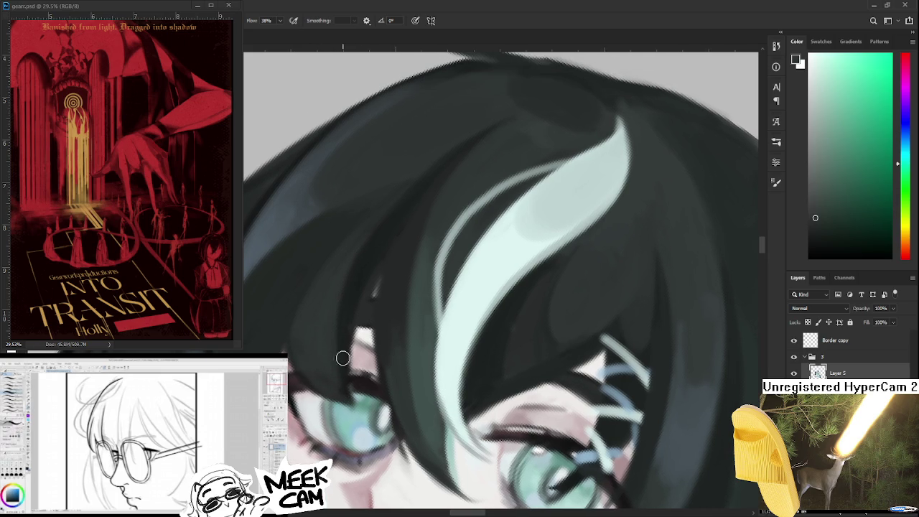
pyautogui.moveTo(362, 409)
pyautogui.mouseDown()
pyautogui.moveTo(402, 373)
pyautogui.moveTo(330, 351)
pyautogui.mouseUp()
pyautogui.hotkey('ctrl', '-')
pyautogui.hotkey('ctrl', '+')
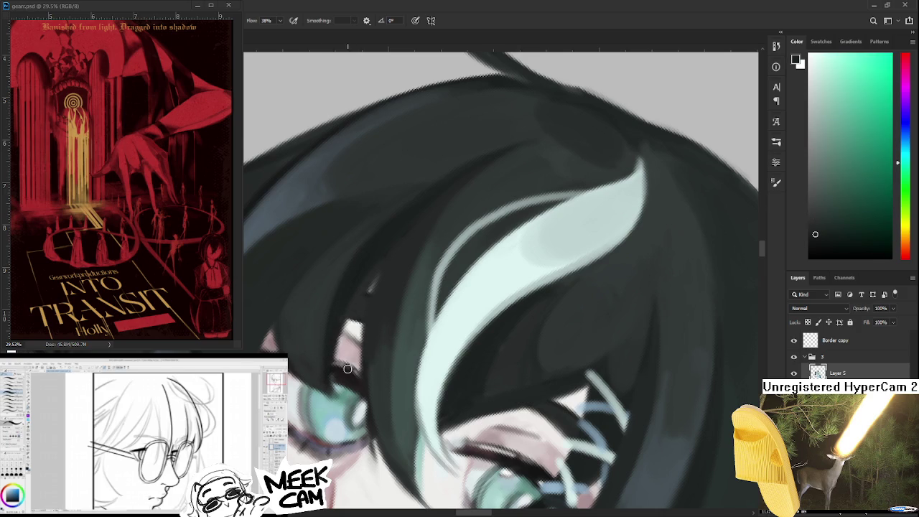
pyautogui.hotkey('ctrl', '-')
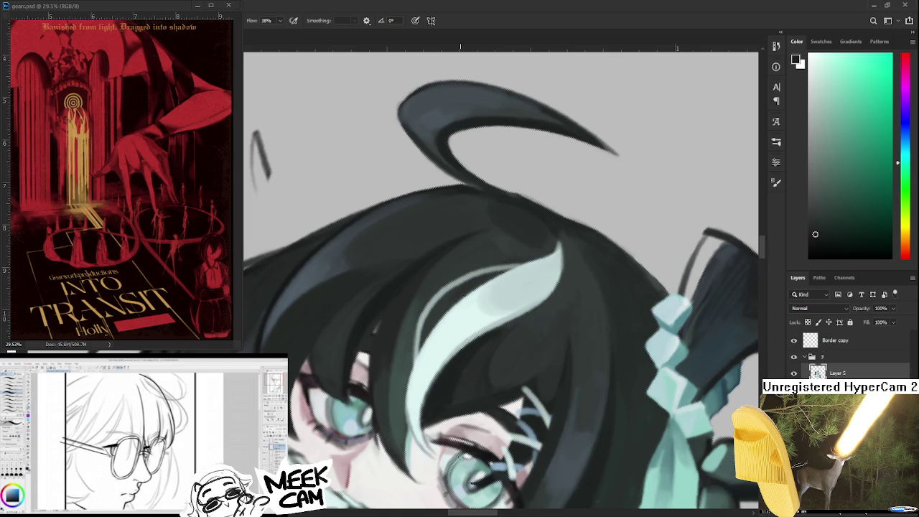
pyautogui.scroll(-1, 402, 391)
pyautogui.scroll(-1, 401, 398)
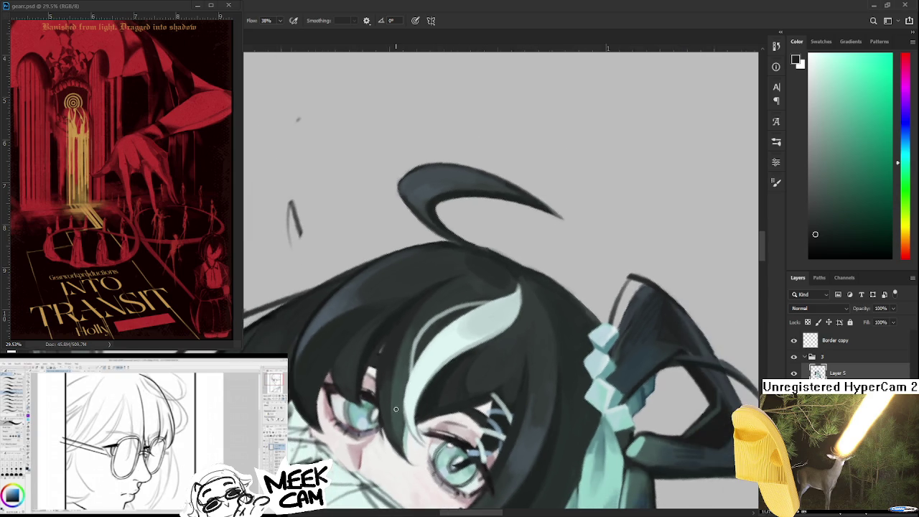
pyautogui.scroll(-2, 398, 405)
pyautogui.scroll(-1, 395, 411)
pyautogui.scroll(1, 385, 383)
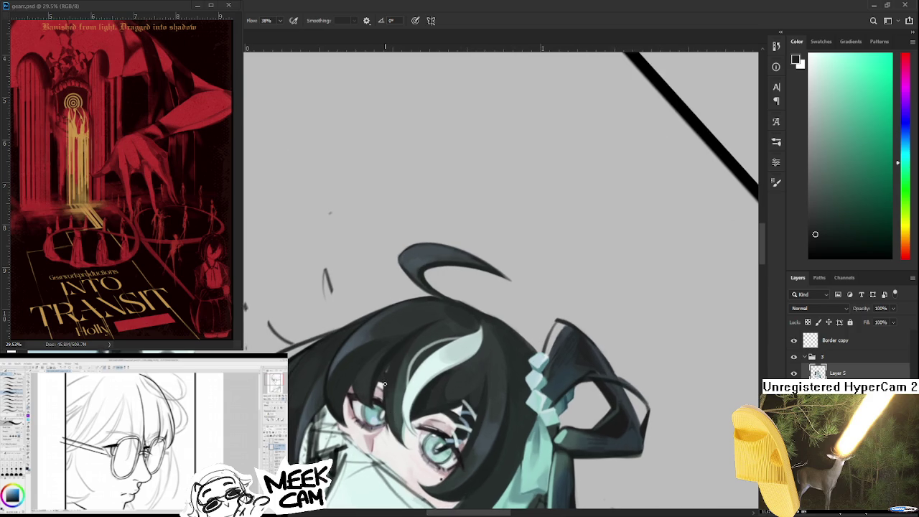
pyautogui.scroll(1, 384, 385)
pyautogui.scroll(1, 385, 386)
pyautogui.scroll(1, 385, 386)
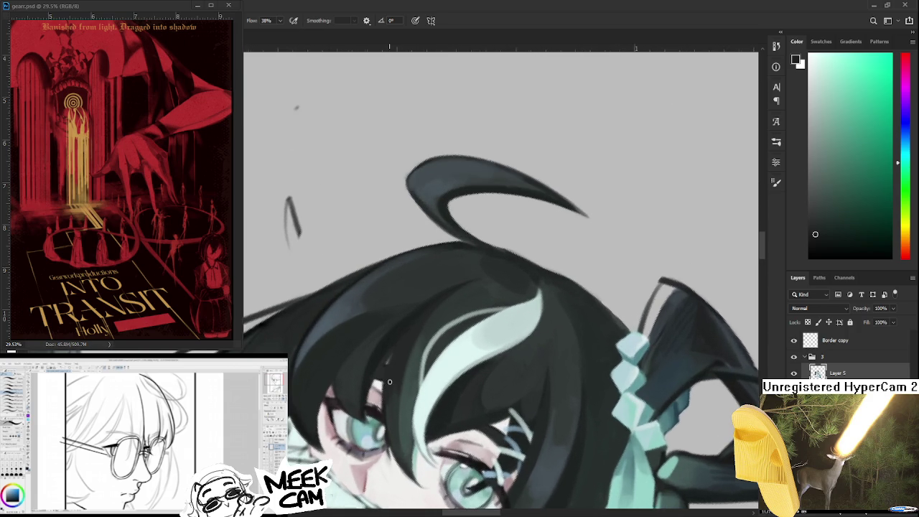
pyautogui.scroll(1, 387, 383)
pyautogui.scroll(-1, 331, 384)
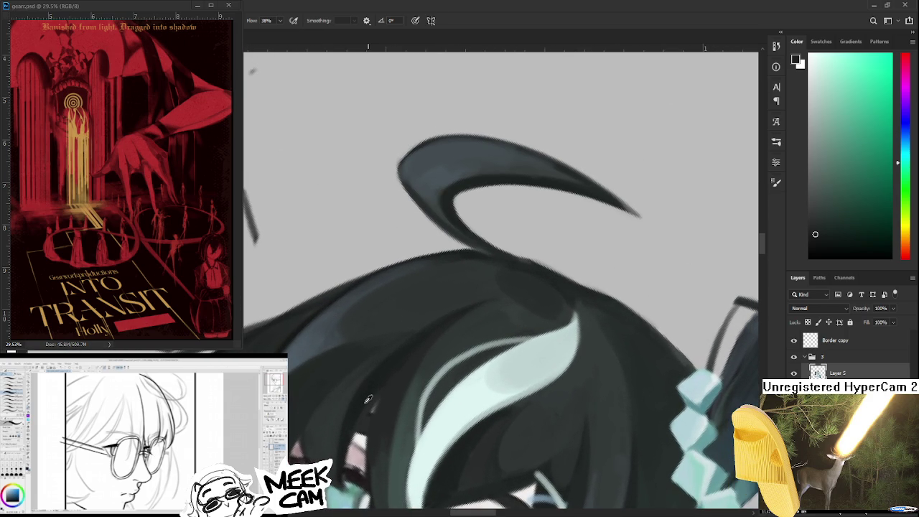
pyautogui.scroll(1, 372, 387)
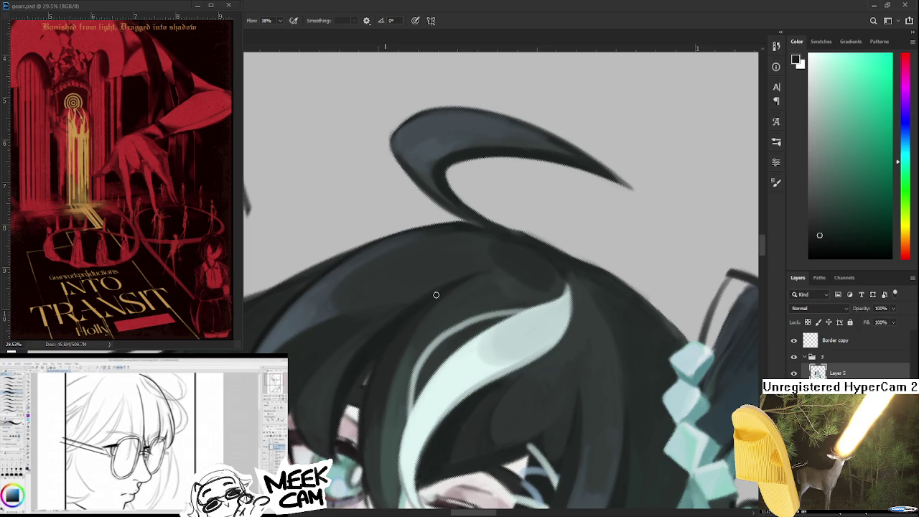
pyautogui.scroll(-1, 473, 293)
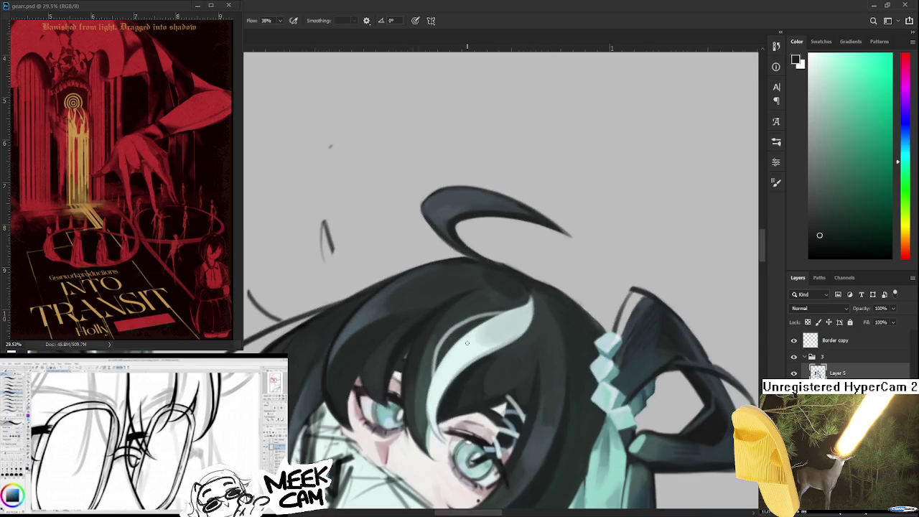
pyautogui.scroll(-1, 474, 323)
pyautogui.scroll(-1, 473, 362)
pyautogui.moveTo(473, 362); pyautogui.dragTo(550, 290)
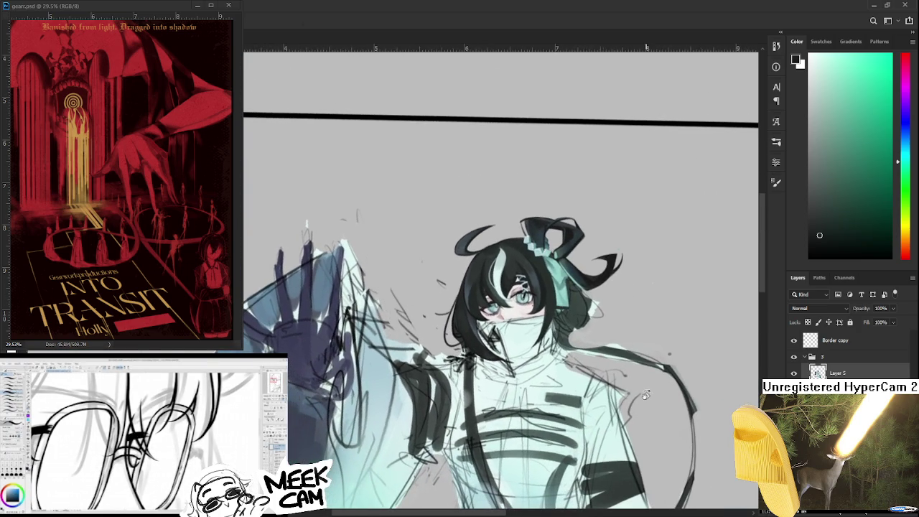
pyautogui.scroll(1, 550, 290)
pyautogui.scroll(1, 549, 290)
pyautogui.scroll(1, 503, 296)
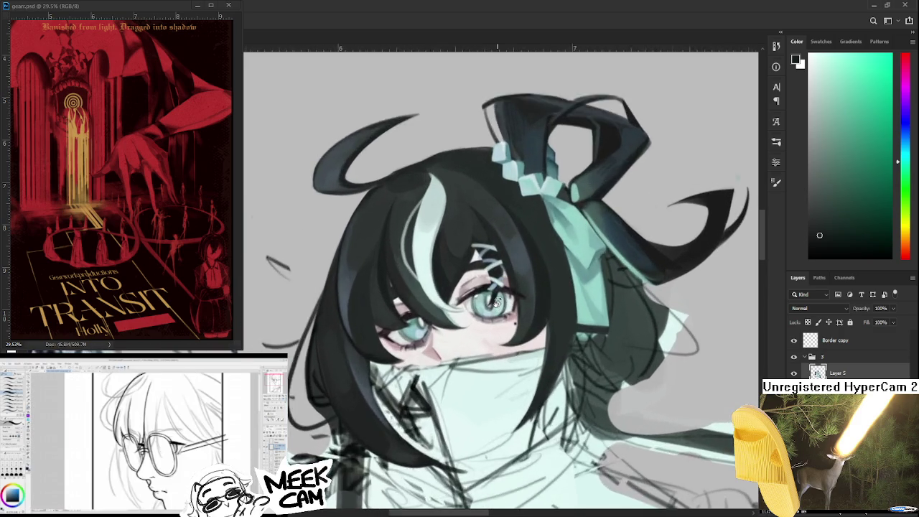
pyautogui.scroll(1, 474, 301)
pyautogui.scroll(2, 475, 302)
pyautogui.moveTo(474, 302); pyautogui.dragTo(443, 329)
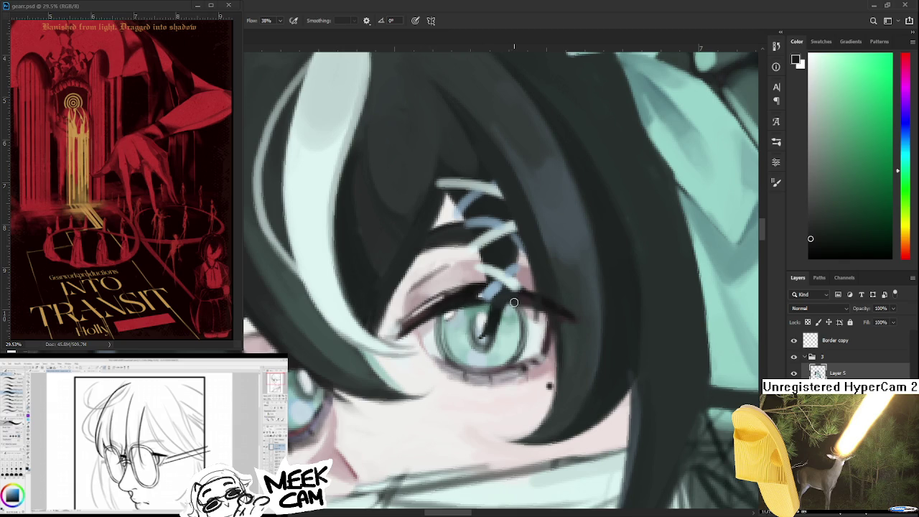
pyautogui.keyDown('alt'); pyautogui.click(487, 300); pyautogui.keyUp('alt')
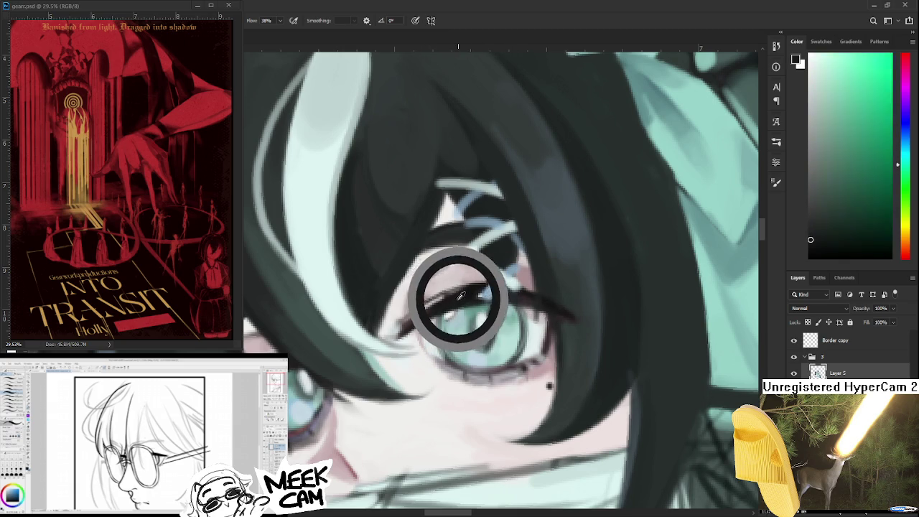
pyautogui.moveTo(488, 301); pyautogui.dragTo(503, 294)
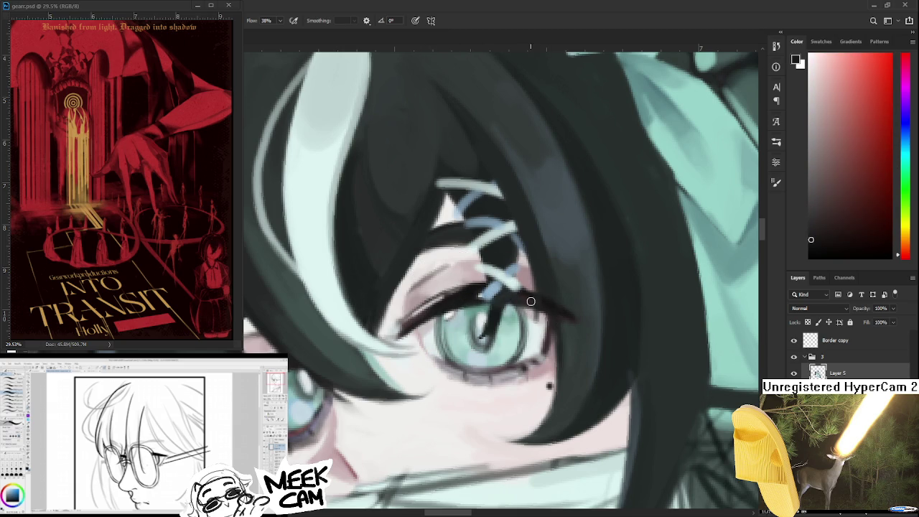
pyautogui.scroll(-4, 554, 325)
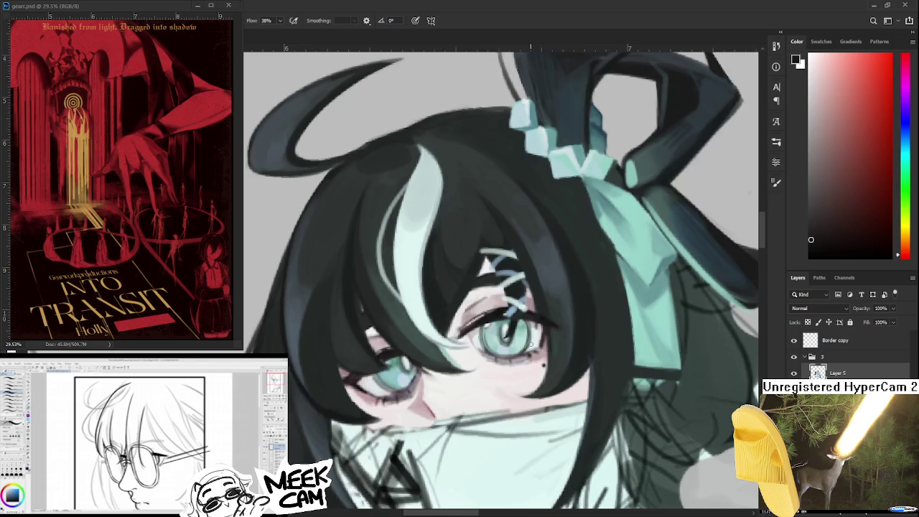
pyautogui.scroll(3, 518, 343)
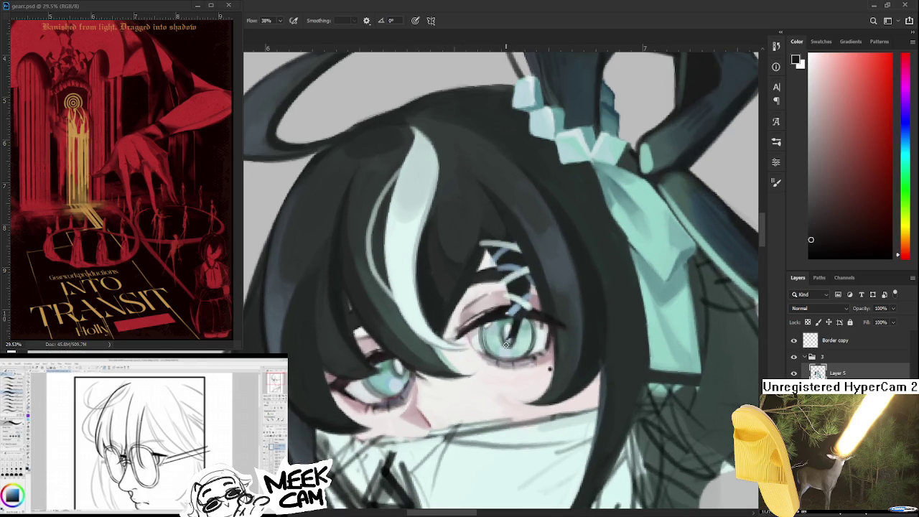
pyautogui.scroll(2, 506, 346)
pyautogui.scroll(-3, 514, 346)
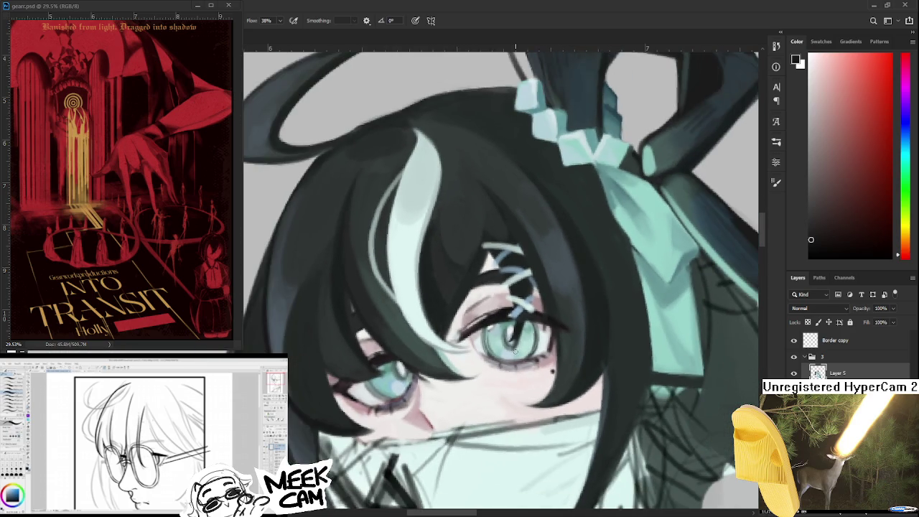
pyautogui.scroll(1, 521, 356)
pyautogui.scroll(2, 525, 368)
pyautogui.scroll(1, 525, 369)
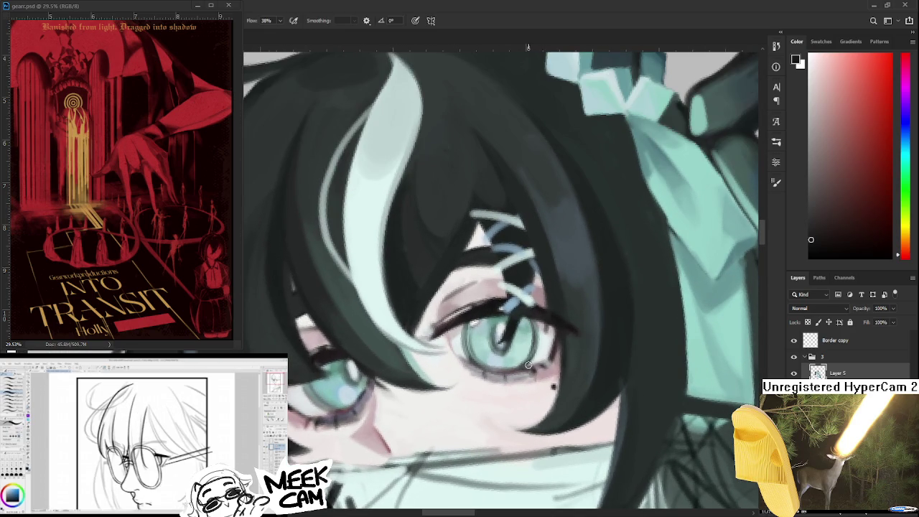
pyautogui.keyDown('alt'); pyautogui.click(343, 364); pyautogui.keyUp('alt')
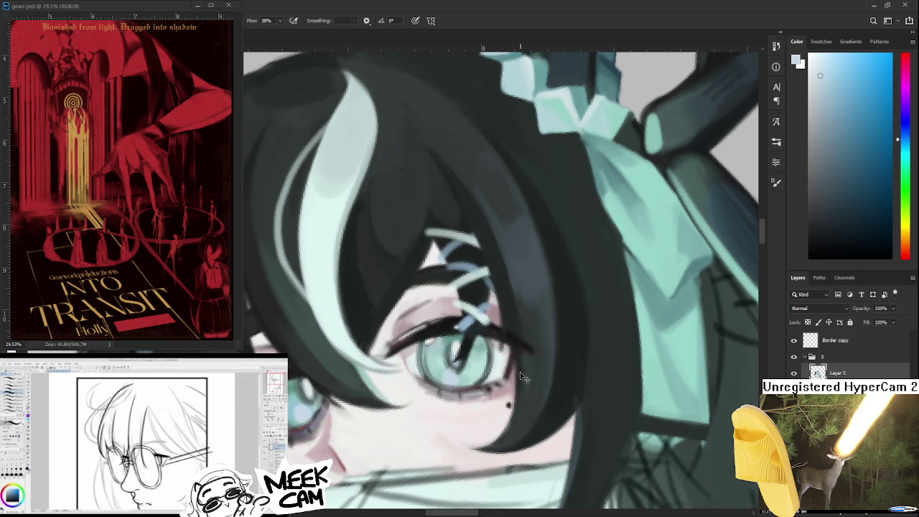
pyautogui.scroll(-3, 518, 369)
pyautogui.scroll(-2, 529, 366)
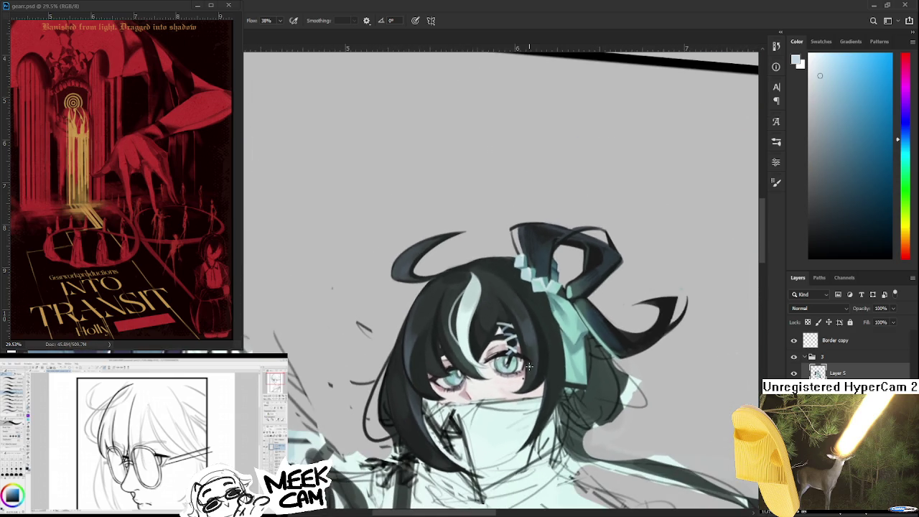
pyautogui.scroll(-2, 530, 366)
pyautogui.scroll(-1, 530, 345)
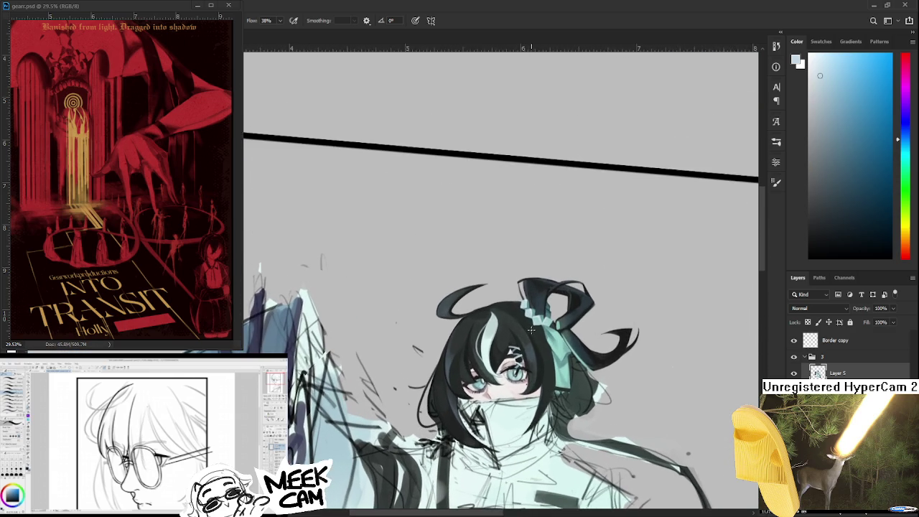
pyautogui.scroll(1, 544, 349)
pyautogui.scroll(1, 543, 359)
pyautogui.scroll(1, 548, 370)
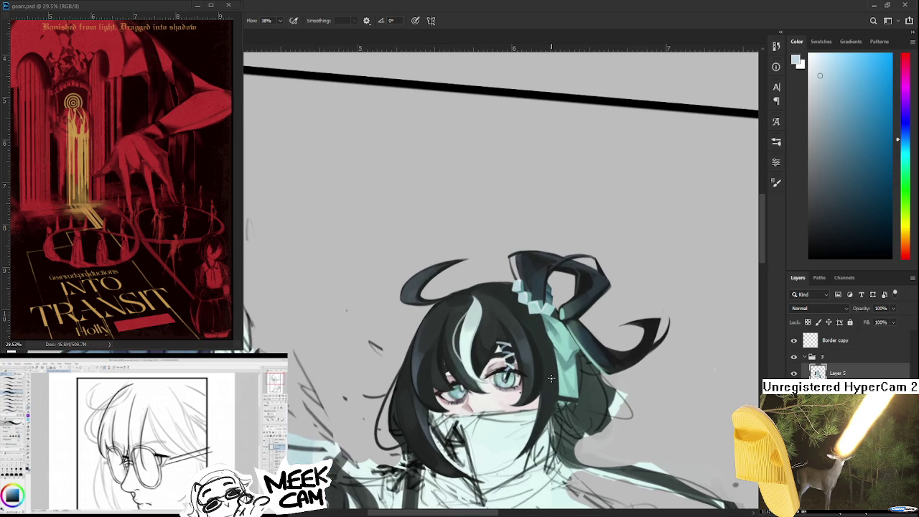
pyautogui.scroll(1, 551, 378)
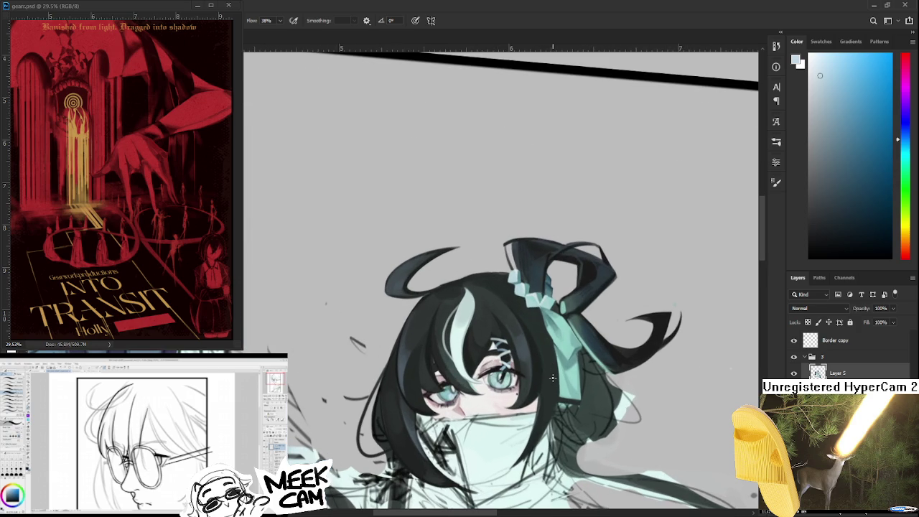
pyautogui.scroll(-1, 553, 381)
pyautogui.scroll(-2, 553, 391)
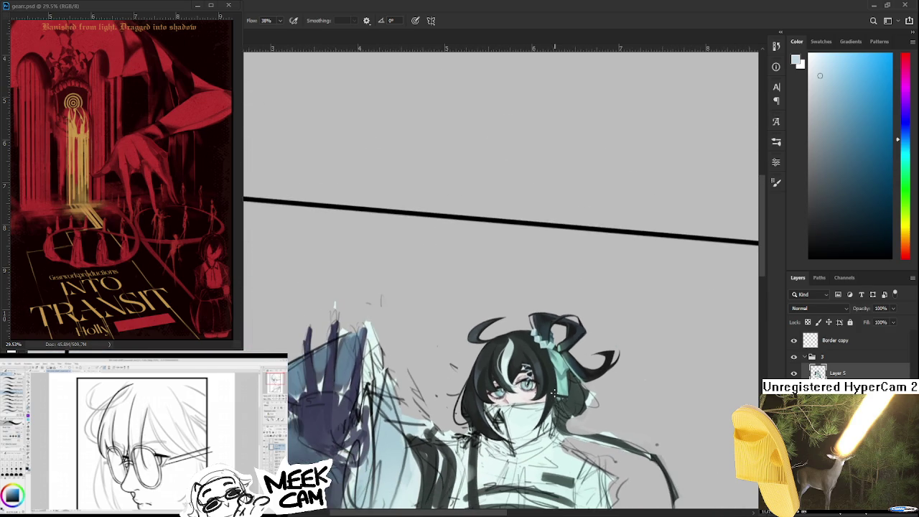
pyautogui.scroll(2, 553, 409)
pyautogui.scroll(1, 552, 416)
pyautogui.scroll(2, 551, 424)
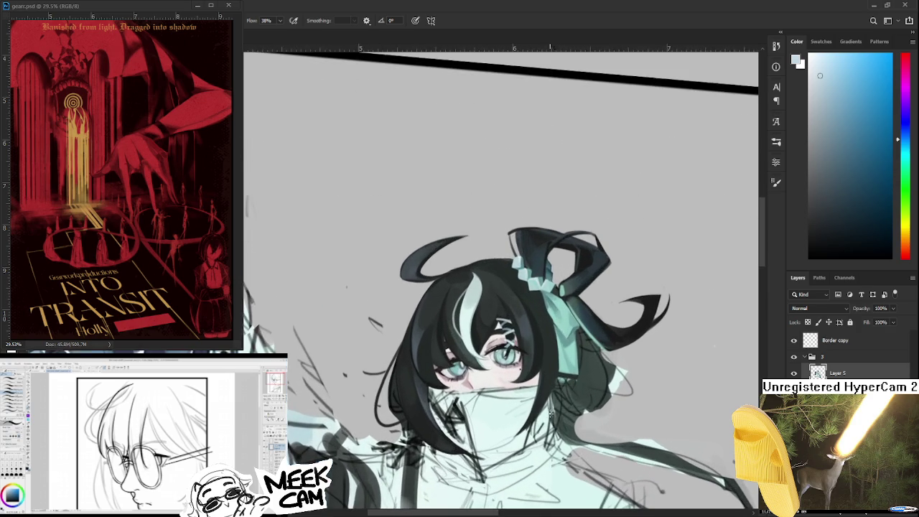
pyautogui.scroll(1, 550, 431)
pyautogui.scroll(2, 547, 409)
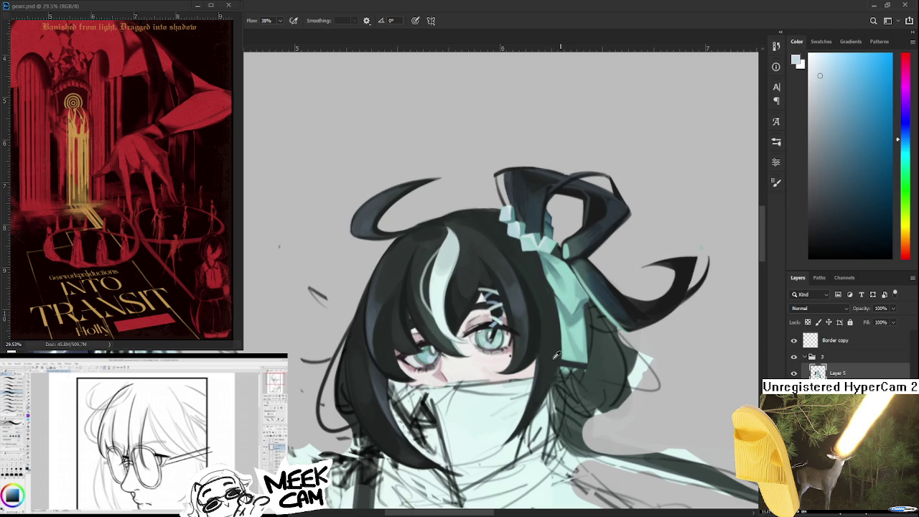
pyautogui.keyDown('alt'); pyautogui.click(555, 353); pyautogui.keyUp('alt')
pyautogui.moveTo(556, 353); pyautogui.dragTo(515, 371)
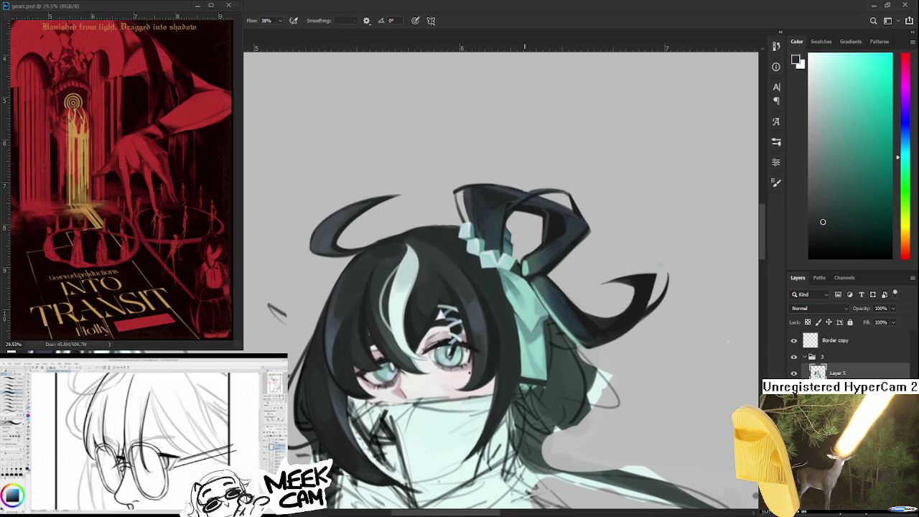
pyautogui.scroll(-2, 524, 355)
pyautogui.scroll(-2, 525, 356)
pyautogui.scroll(-2, 526, 358)
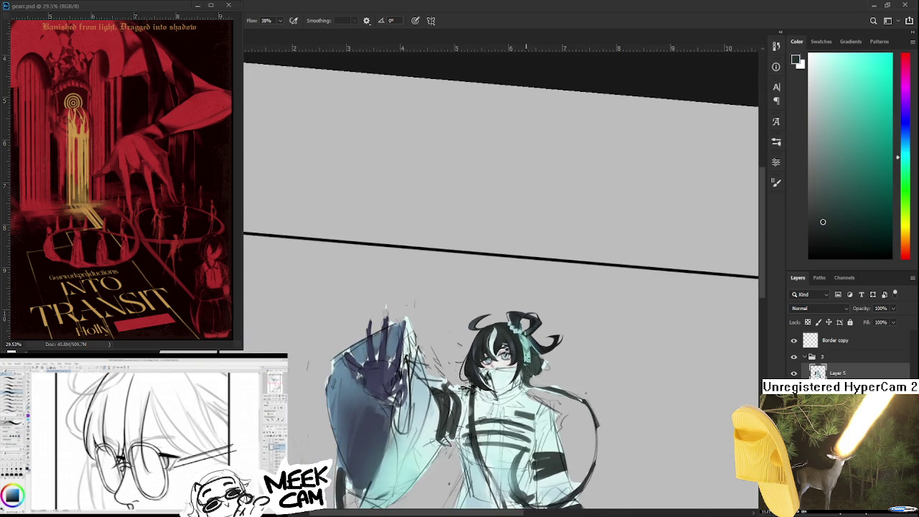
pyautogui.scroll(-2, 553, 405)
pyautogui.moveTo(555, 411); pyautogui.dragTo(535, 359)
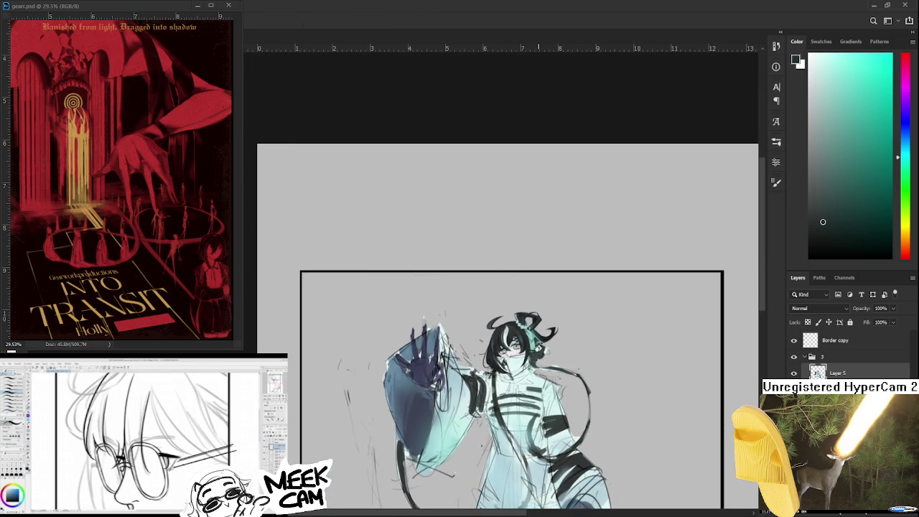
pyautogui.scroll(3, 529, 348)
pyautogui.scroll(1, 526, 347)
pyautogui.scroll(1, 513, 343)
pyautogui.scroll(2, 495, 338)
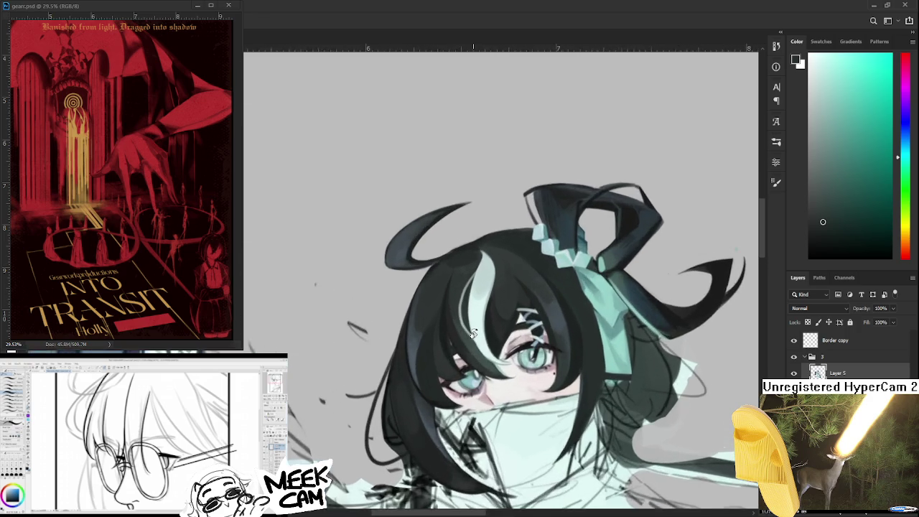
pyautogui.scroll(2, 477, 334)
pyautogui.scroll(2, 473, 334)
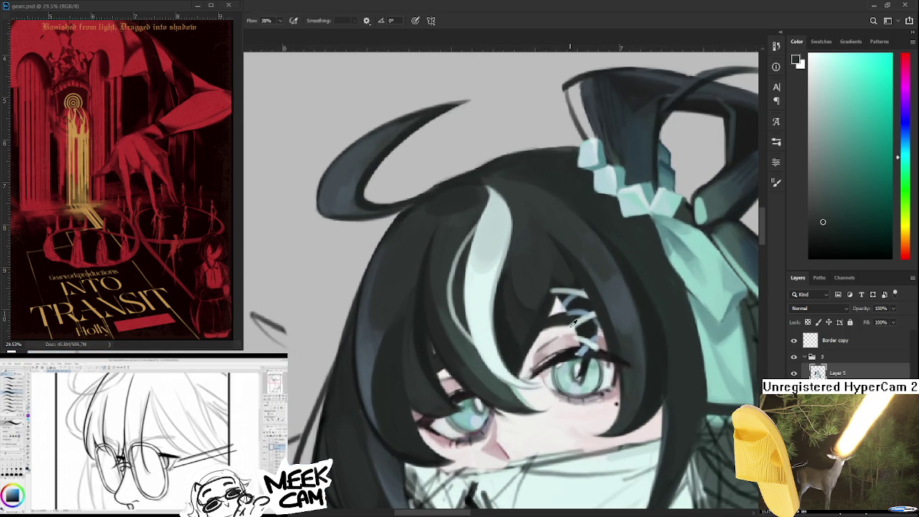
pyautogui.moveTo(847, 256); pyautogui.dragTo(807, 260)
pyautogui.moveTo(394, 364); pyautogui.dragTo(361, 307)
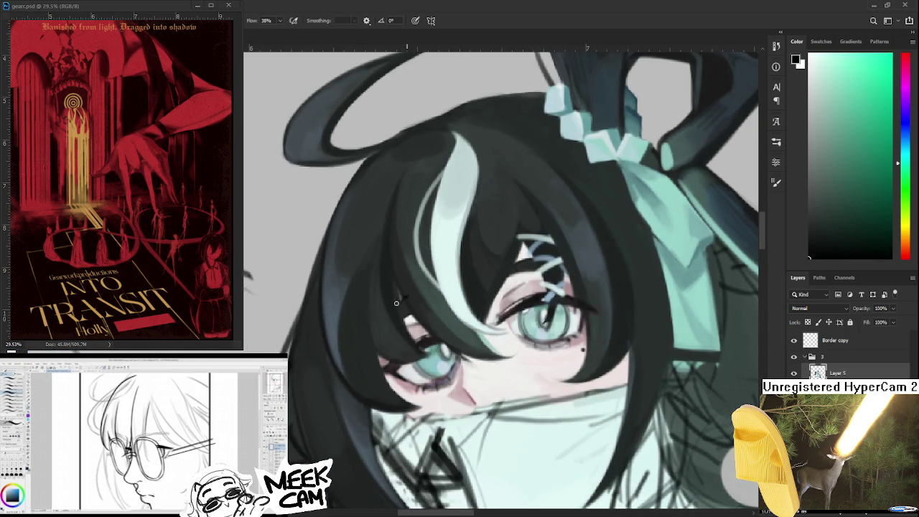
pyautogui.moveTo(364, 344)
pyautogui.mouseDown()
pyautogui.moveTo(417, 311)
pyautogui.moveTo(314, 343)
pyautogui.mouseUp()
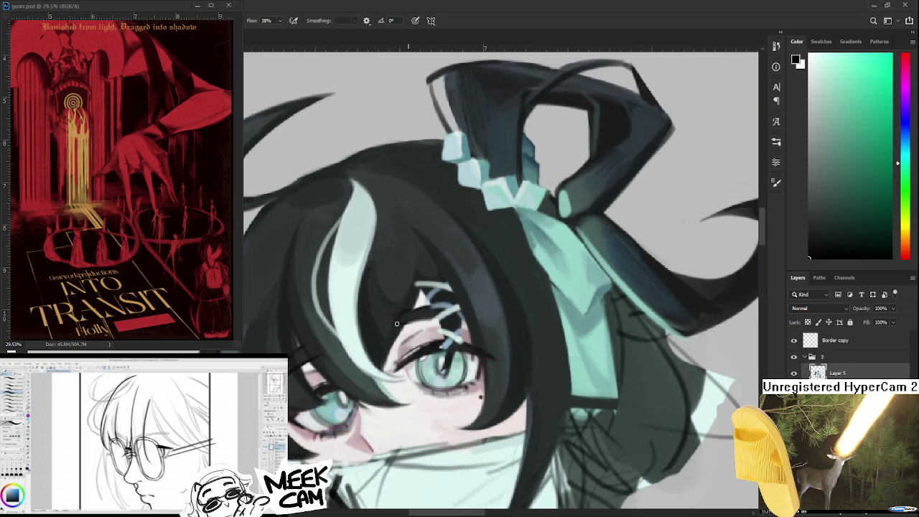
pyautogui.scroll(-2, 409, 321)
pyautogui.scroll(-1, 409, 316)
pyautogui.scroll(-1, 409, 316)
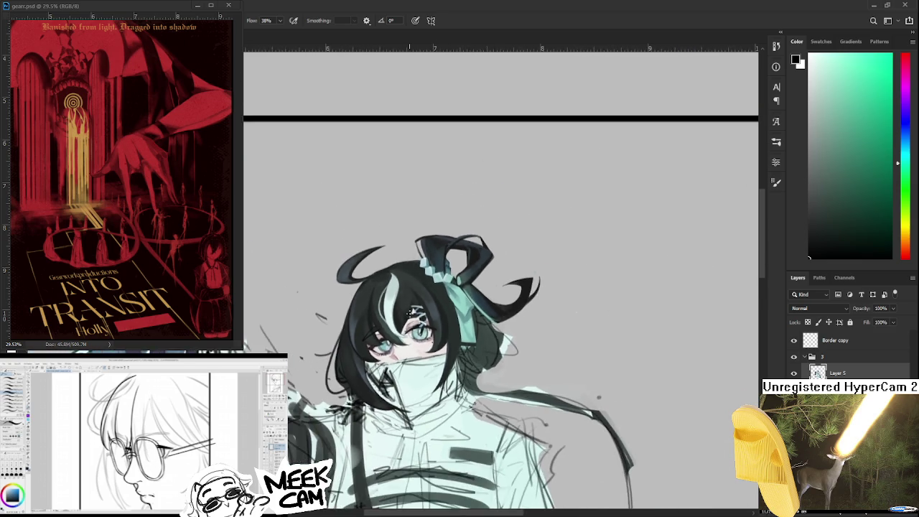
pyautogui.scroll(-1, 410, 314)
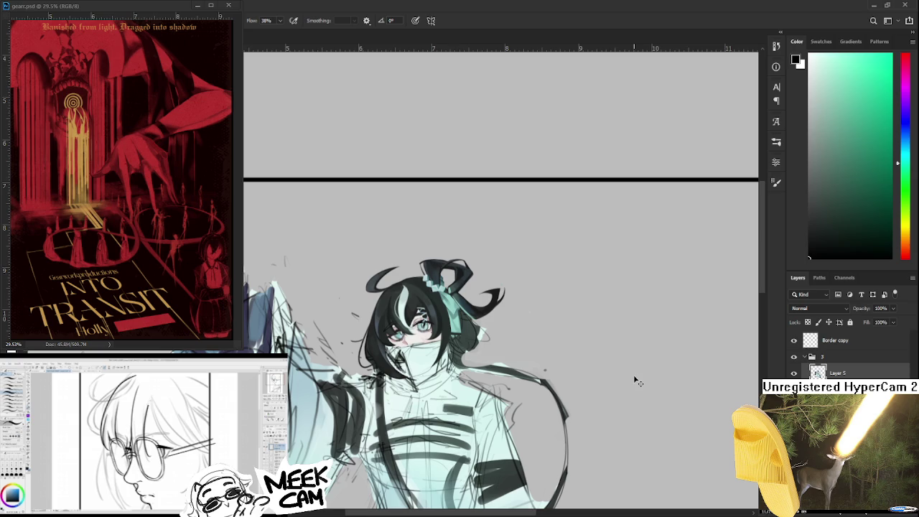
pyautogui.scroll(1, 416, 323)
pyautogui.scroll(1, 416, 323)
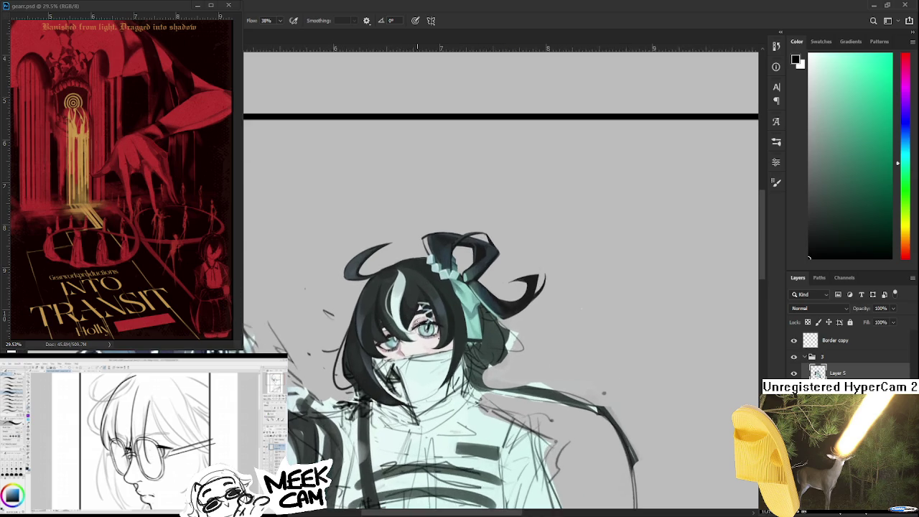
pyautogui.scroll(1, 417, 323)
pyautogui.scroll(1, 417, 323)
pyautogui.scroll(-1, 413, 316)
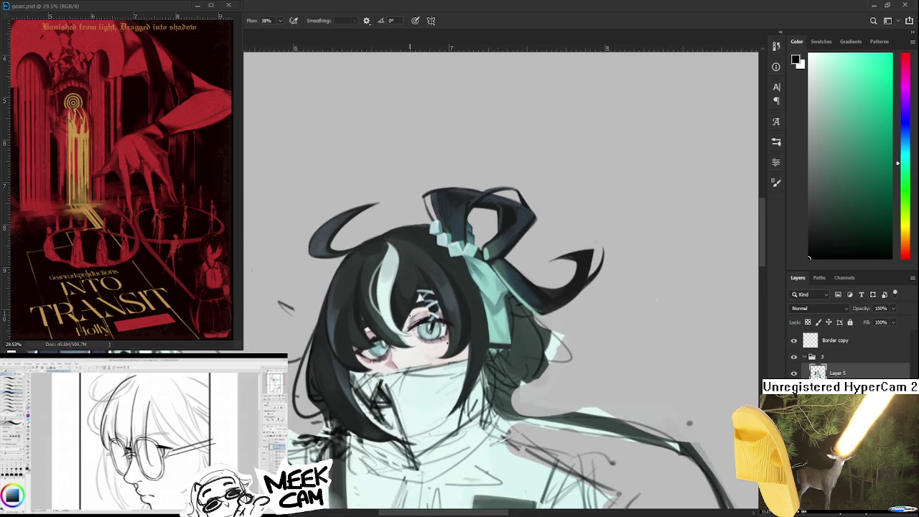
pyautogui.scroll(-1, 413, 315)
pyautogui.scroll(-2, 413, 316)
pyautogui.scroll(-2, 402, 201)
pyautogui.scroll(-3, 402, 201)
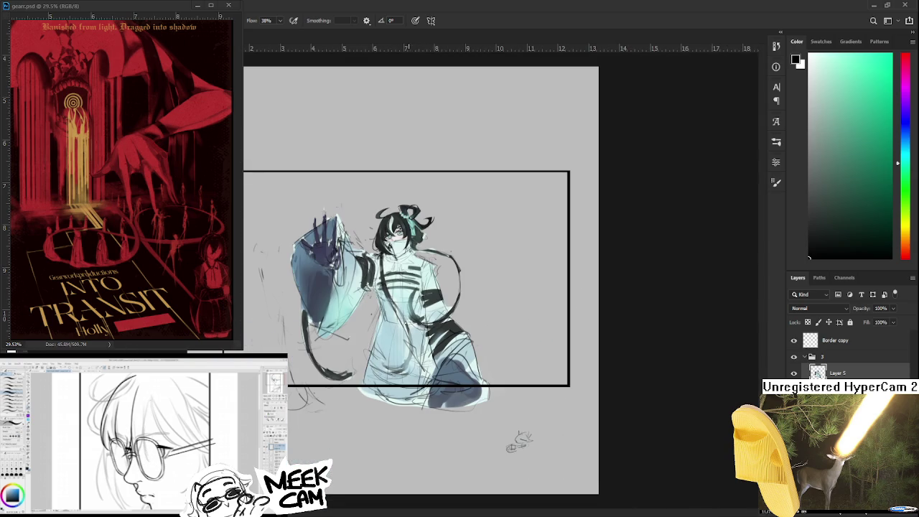
pyautogui.scroll(2, 393, 215)
pyautogui.scroll(1, 394, 215)
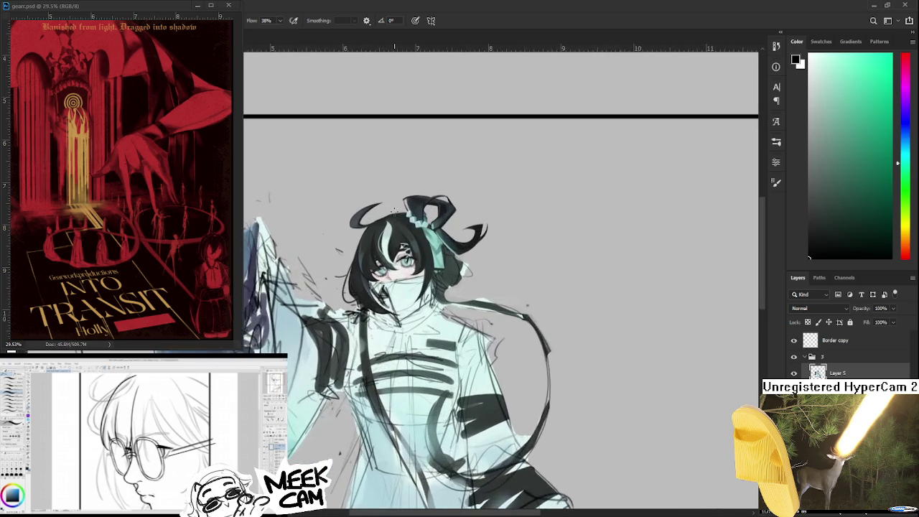
pyautogui.scroll(1, 394, 216)
pyautogui.scroll(1, 393, 215)
pyautogui.scroll(1, 406, 257)
pyautogui.scroll(1, 406, 257)
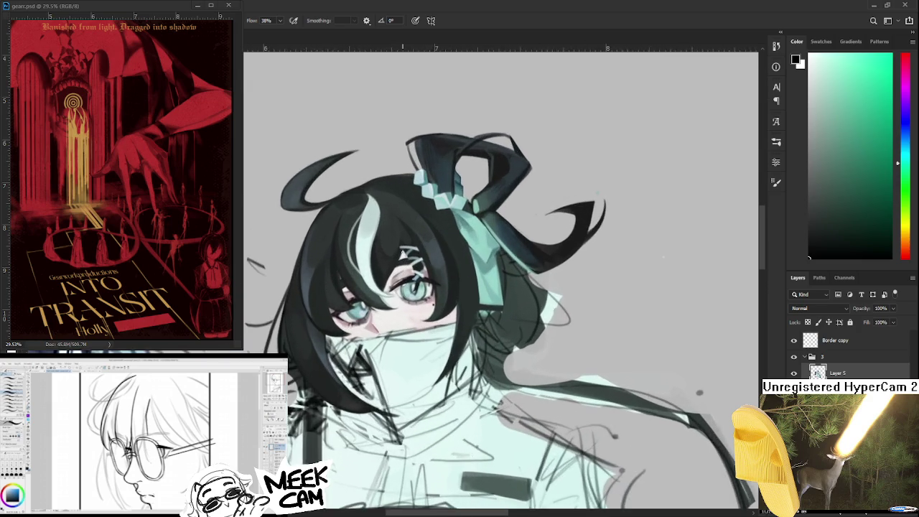
pyautogui.scroll(1, 404, 259)
pyautogui.scroll(2, 399, 269)
pyautogui.scroll(1, 397, 273)
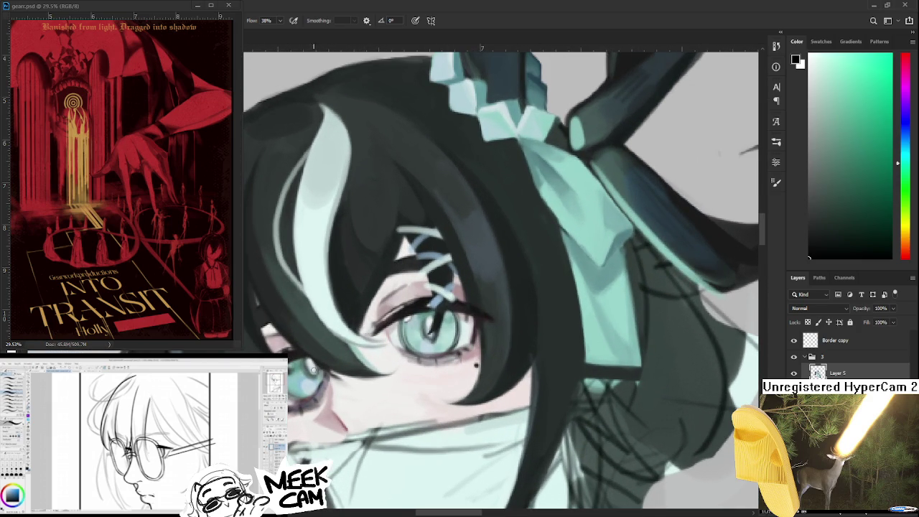
# Swap colours and eyedrop the dark teal from the hair by the bow as the brush colour
pyautogui.scroll(1, 409, 268)
pyautogui.scroll(1, 538, 250)
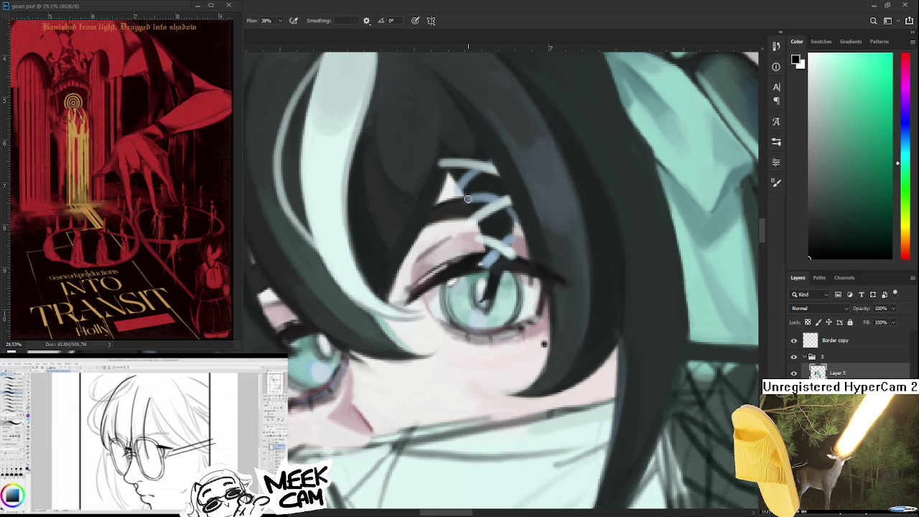
pyautogui.scroll(-1, 457, 218)
pyautogui.moveTo(457, 219)
pyautogui.mouseDown()
pyautogui.moveTo(426, 332)
pyautogui.moveTo(408, 329)
pyautogui.mouseUp()
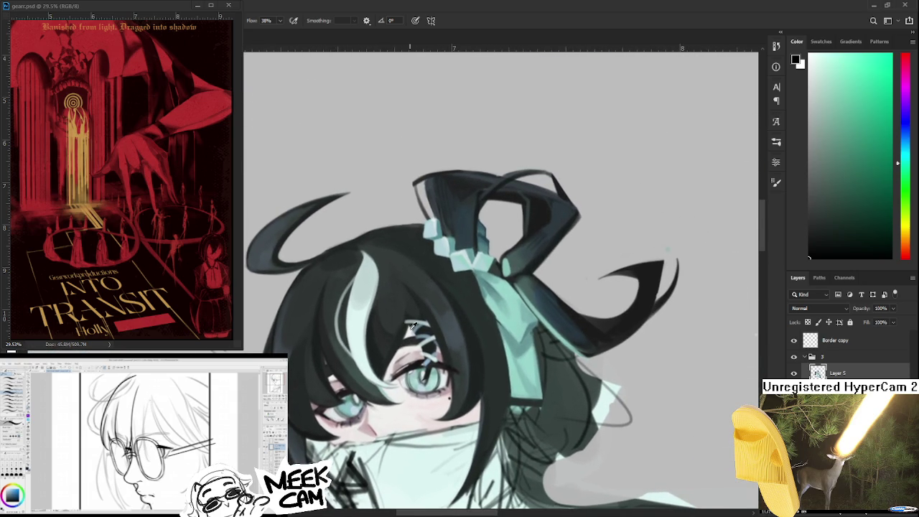
pyautogui.press('x')
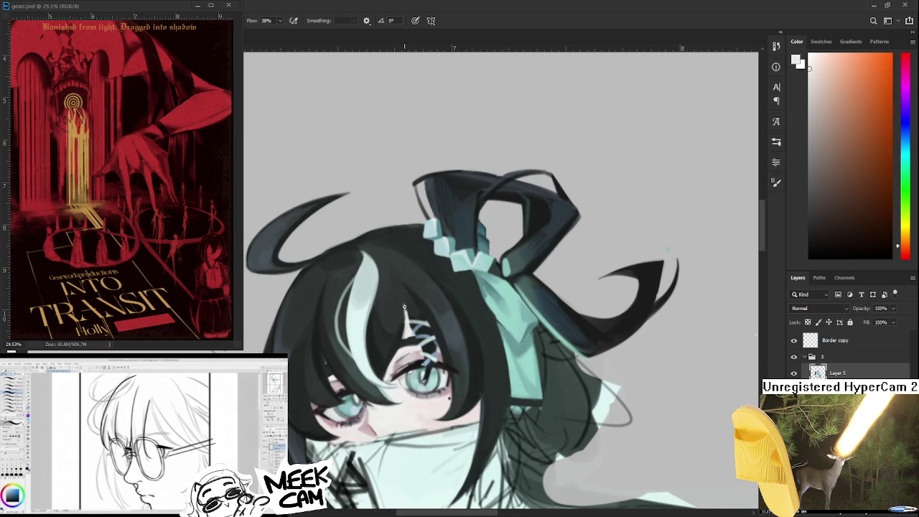
pyautogui.keyDown('alt'); pyautogui.click(417, 318); pyautogui.keyUp('alt')
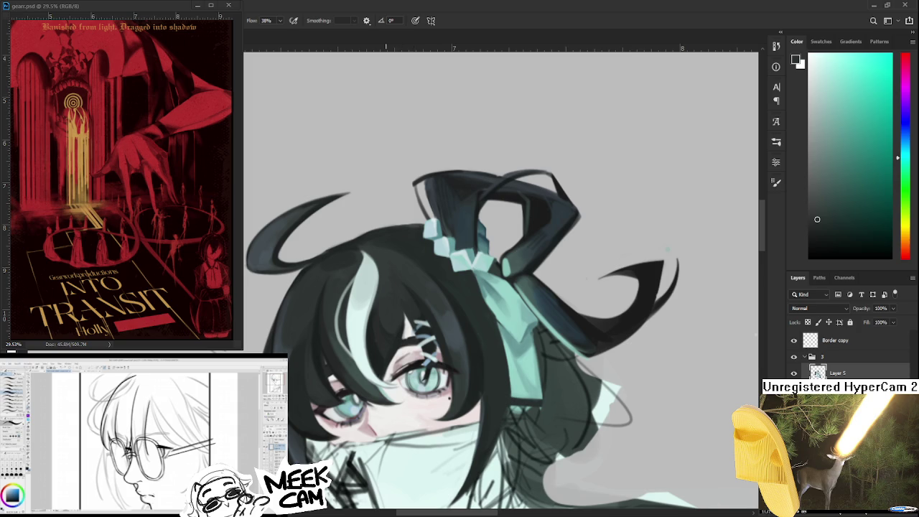
pyautogui.hotkey('ctrl', '-')
pyautogui.hotkey('ctrl', '-')
pyautogui.hotkey('ctrl', '-')
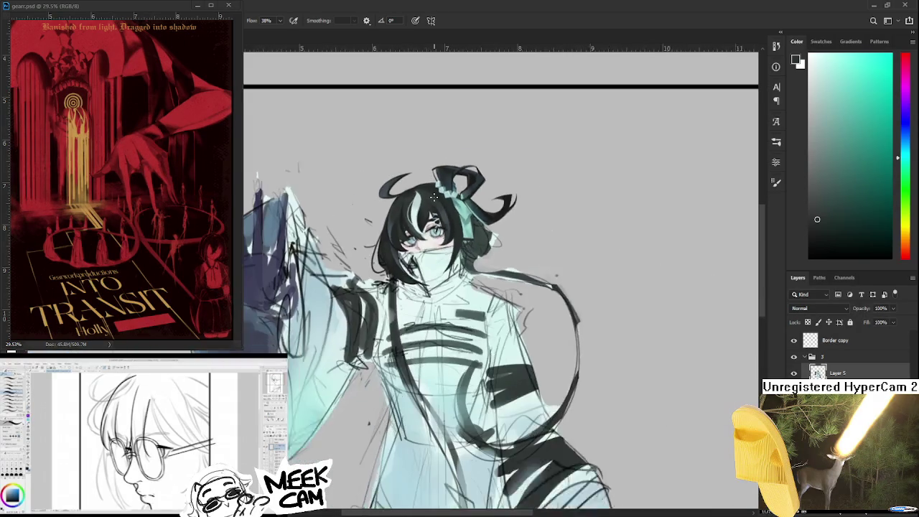
# Paint a thin light peach strand along the hair, then cover it with dark teal
pyautogui.scroll(2, 434, 195)
pyautogui.scroll(2, 446, 201)
pyautogui.scroll(2, 461, 209)
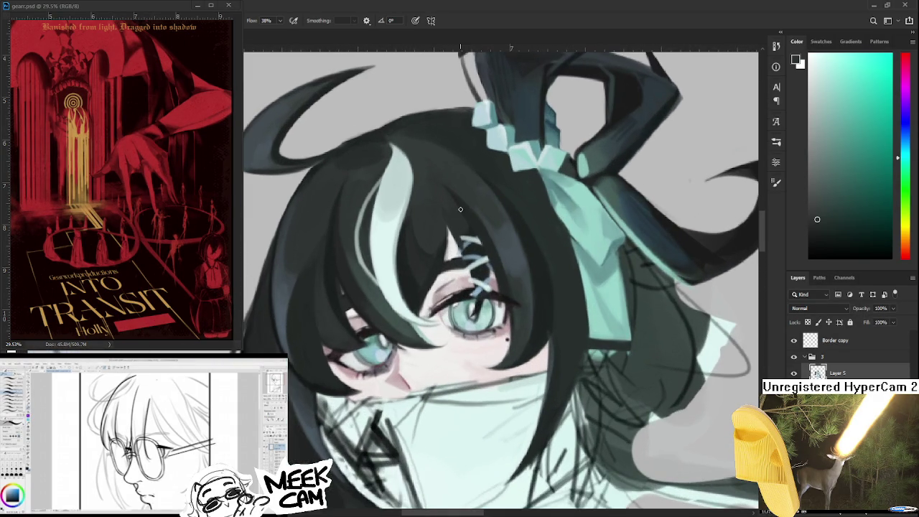
pyautogui.scroll(2, 338, 331)
pyautogui.scroll(2, 327, 341)
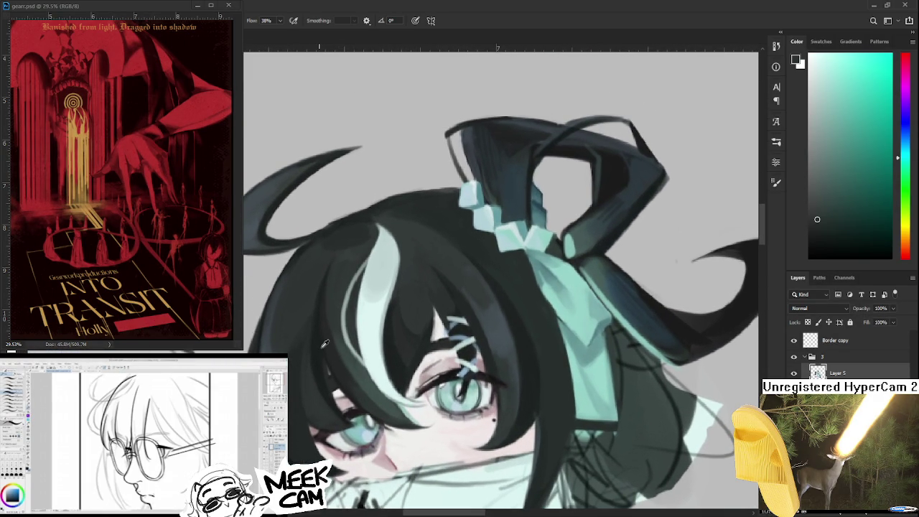
pyautogui.moveTo(328, 388); pyautogui.dragTo(343, 388)
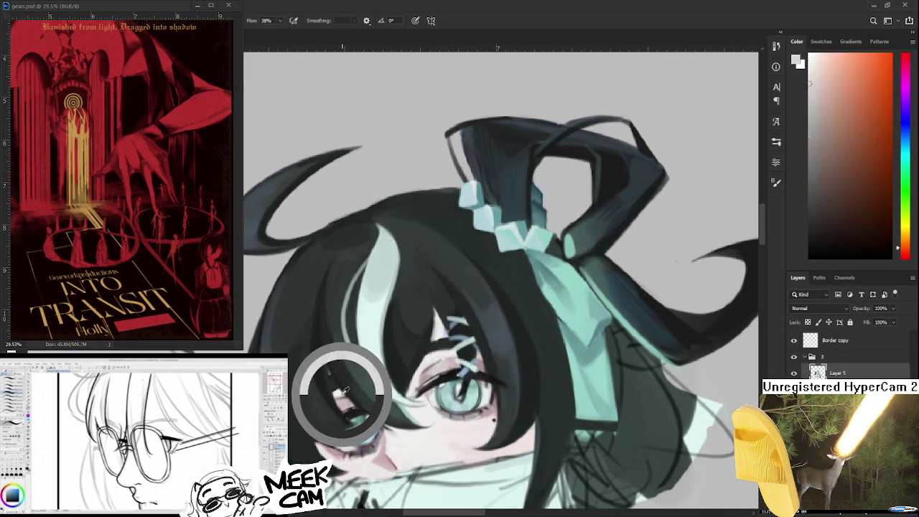
pyautogui.moveTo(322, 326)
pyautogui.mouseDown()
pyautogui.moveTo(320, 350)
pyautogui.moveTo(320, 328)
pyautogui.mouseUp()
pyautogui.keyDown('alt'); pyautogui.click(318, 329); pyautogui.keyUp('alt')
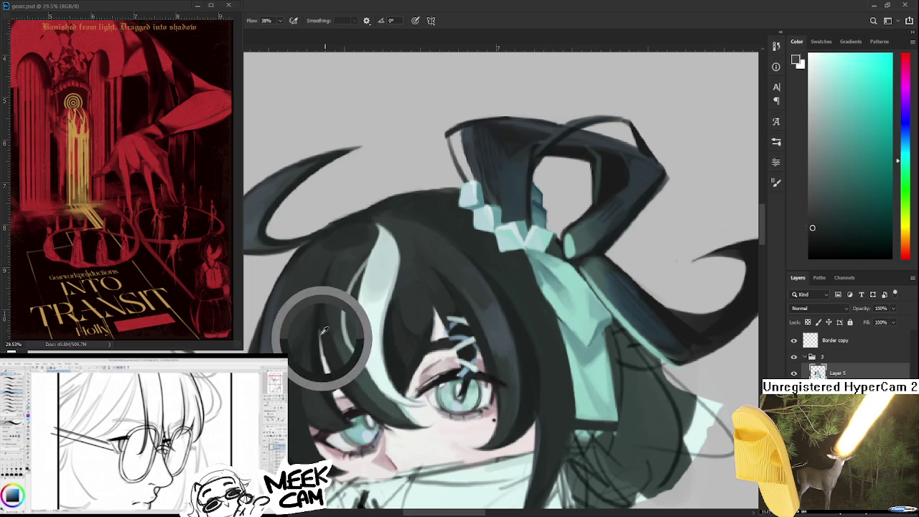
pyautogui.keyDown('alt'); pyautogui.click(318, 328); pyautogui.keyUp('alt')
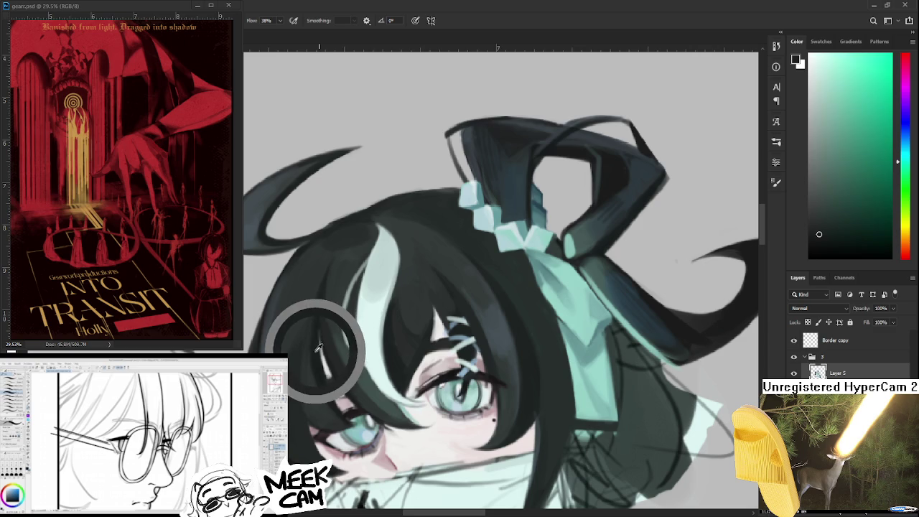
# Sample hair shades near the bangs and alternate dark teal with pale warm highlights above the eye
pyautogui.moveTo(324, 331); pyautogui.dragTo(273, 371)
pyautogui.keyDown('alt'); pyautogui.click(330, 404); pyautogui.keyUp('alt')
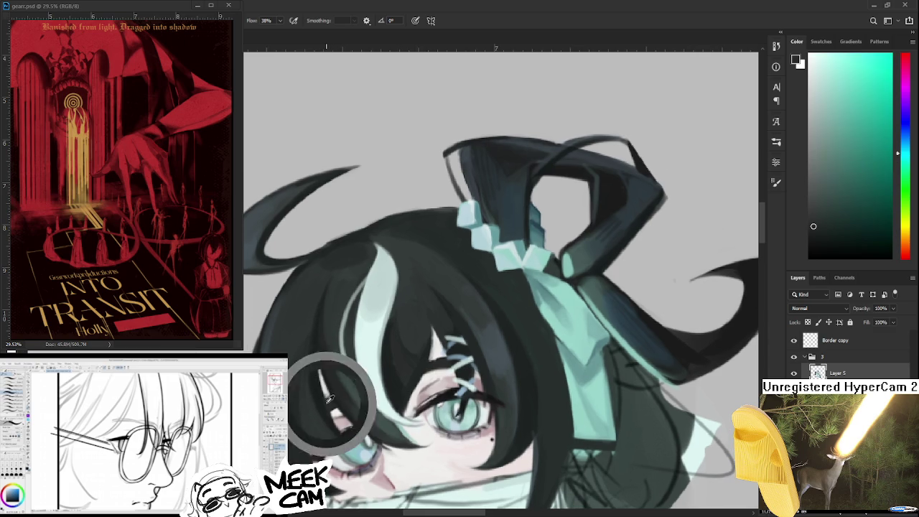
pyautogui.moveTo(330, 403); pyautogui.dragTo(329, 419)
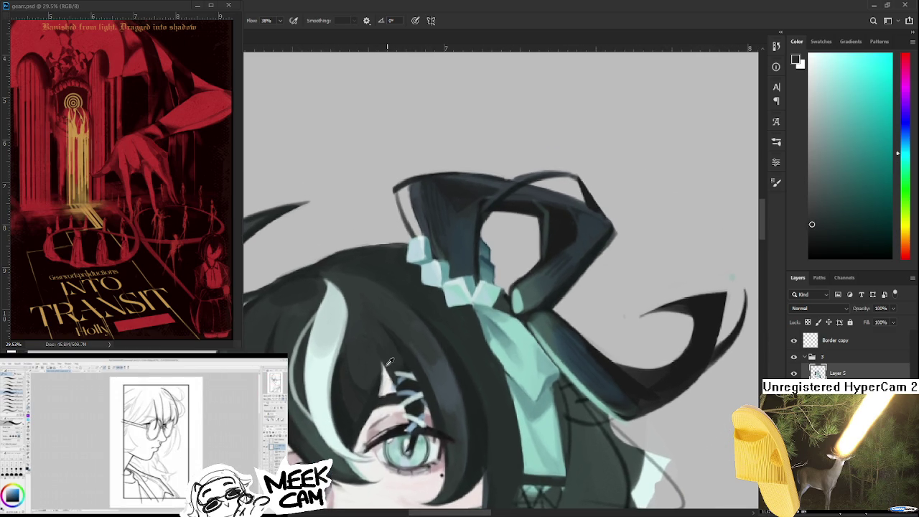
pyautogui.keyDown('alt'); pyautogui.click(381, 380); pyautogui.keyUp('alt')
pyautogui.keyDown('alt'); pyautogui.click(380, 383); pyautogui.keyUp('alt')
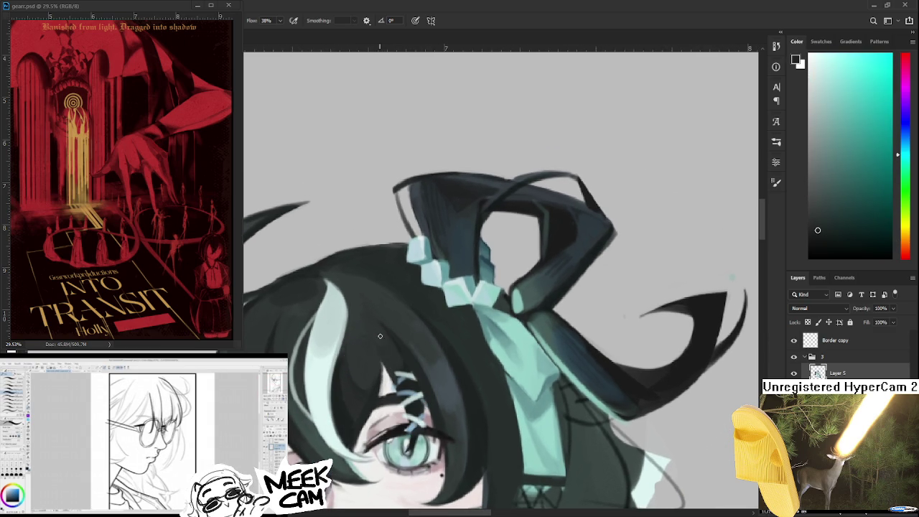
pyautogui.keyDown('alt'); pyautogui.click(389, 379); pyautogui.keyUp('alt')
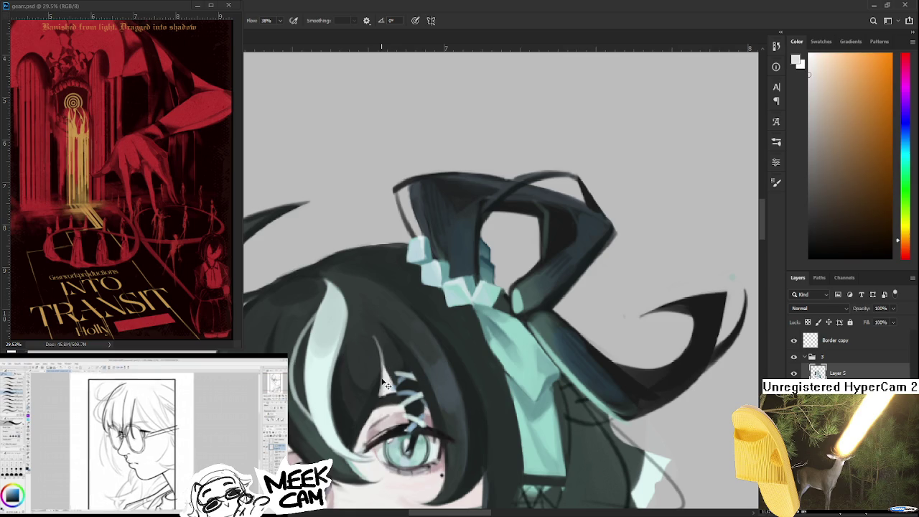
pyautogui.keyDown('alt'); pyautogui.click(381, 341); pyautogui.keyUp('alt')
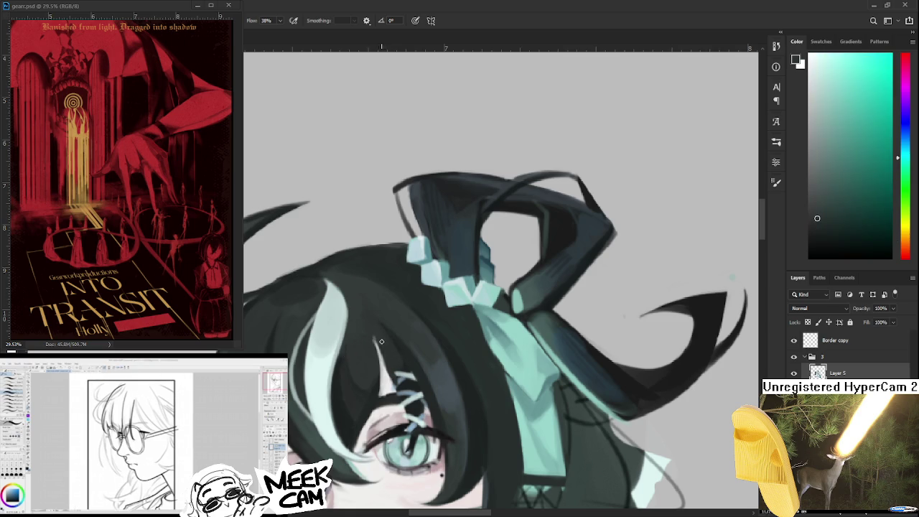
pyautogui.keyDown('alt'); pyautogui.click(379, 346); pyautogui.keyUp('alt')
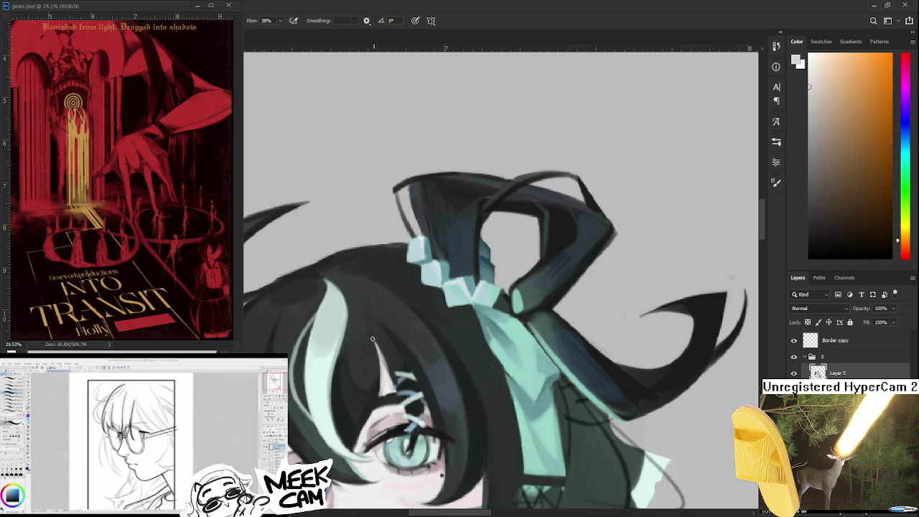
pyautogui.keyDown('alt'); pyautogui.click(373, 341); pyautogui.keyUp('alt')
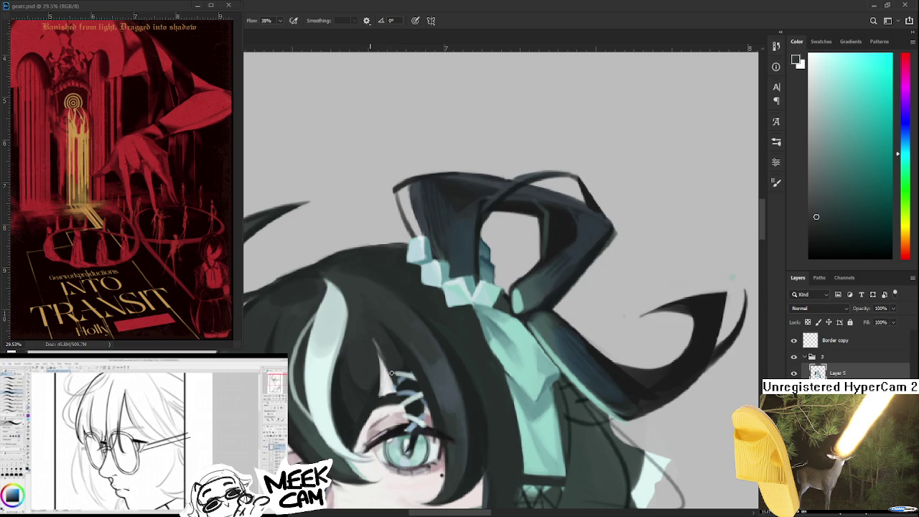
# Keep alternating pale grey and green-tinted highlights with dark teal over the bangs by the eye
pyautogui.keyDown('alt'); pyautogui.click(392, 374); pyautogui.keyUp('alt')
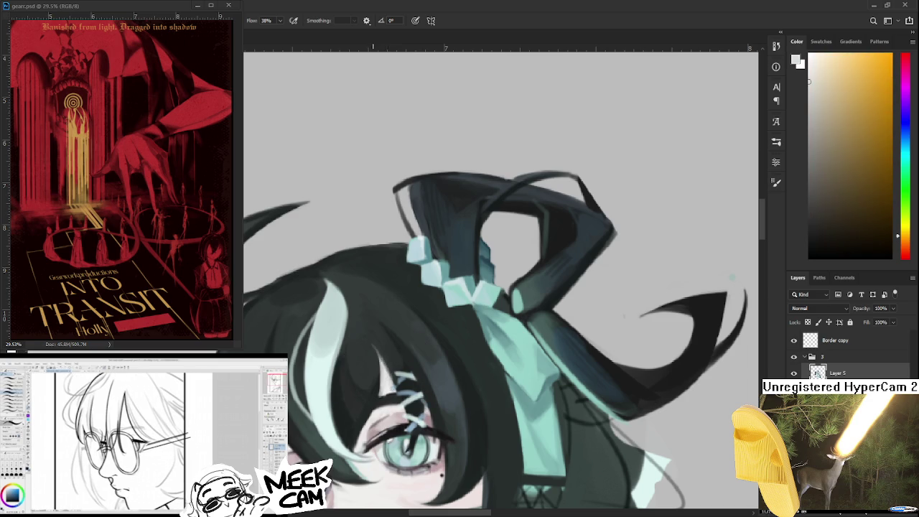
pyautogui.keyDown('alt'); pyautogui.click(362, 342); pyautogui.keyUp('alt')
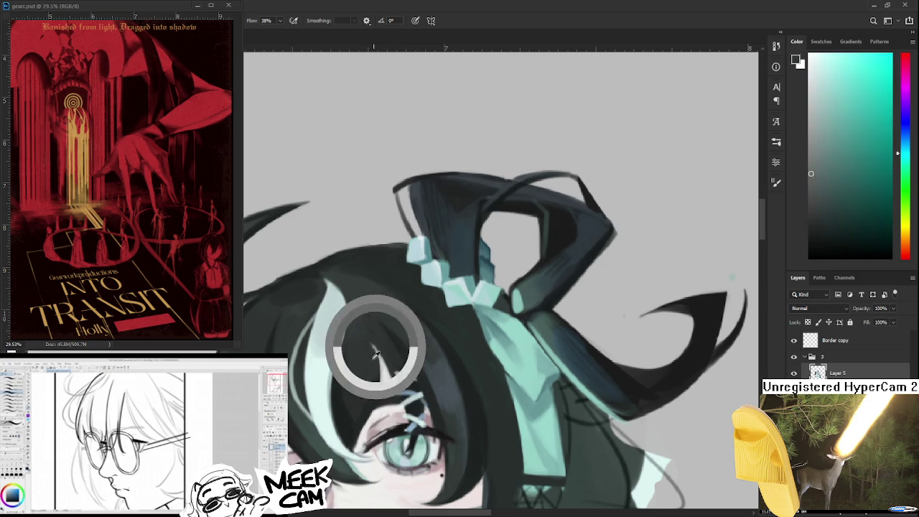
pyautogui.keyDown('alt'); pyautogui.click(374, 343); pyautogui.keyUp('alt')
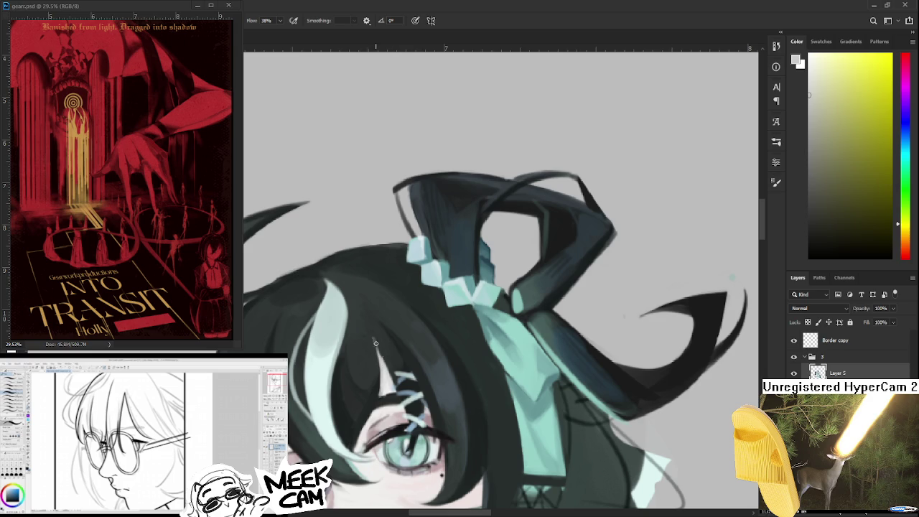
pyautogui.keyDown('alt'); pyautogui.click(373, 340); pyautogui.keyUp('alt')
pyautogui.keyDown('alt'); pyautogui.click(386, 360); pyautogui.keyUp('alt')
pyautogui.keyDown('alt'); pyautogui.click(380, 355); pyautogui.keyUp('alt')
pyautogui.keyDown('alt'); pyautogui.click(374, 354); pyautogui.keyUp('alt')
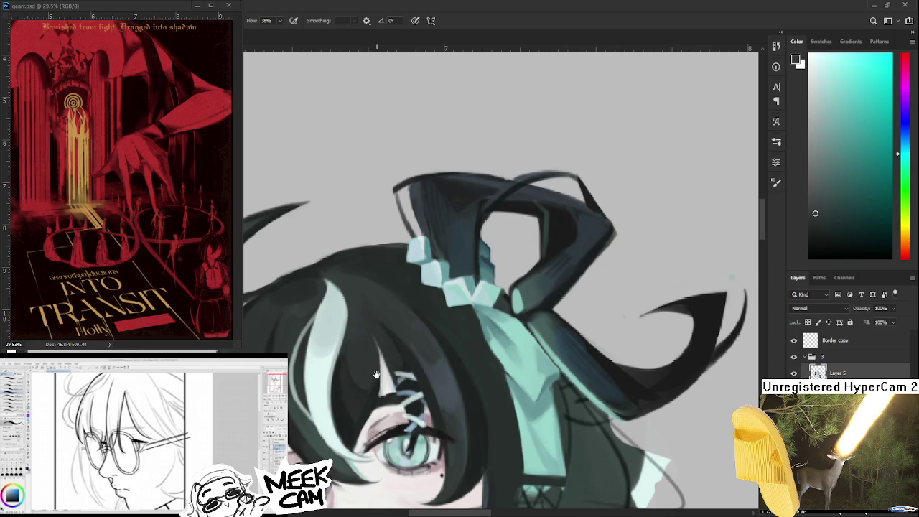
pyautogui.scroll(-3, 376, 374)
pyautogui.keyDown('alt'); pyautogui.click(380, 346); pyautogui.keyUp('alt')
pyautogui.scroll(3, 440, 341)
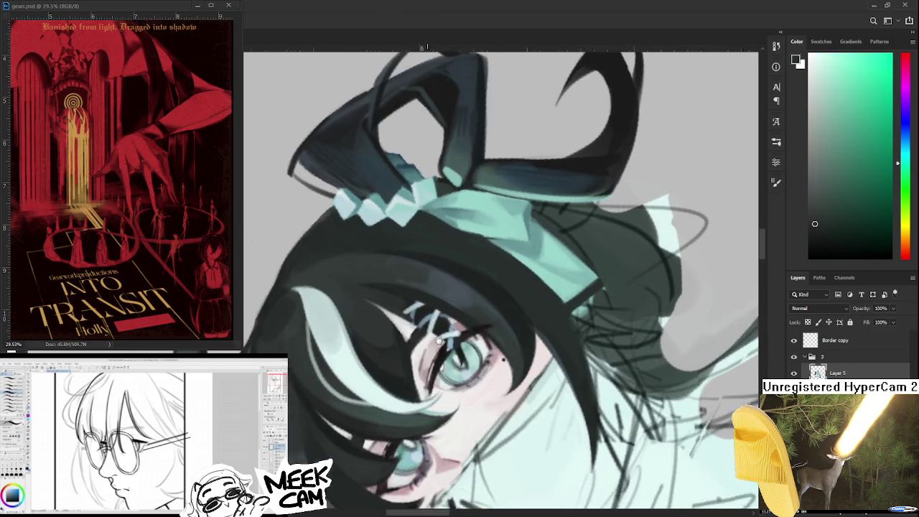
# Turn the canvas upside down, sample warm skin and dark teal, then rotate it back upright
pyautogui.moveTo(439, 341); pyautogui.dragTo(388, 340)
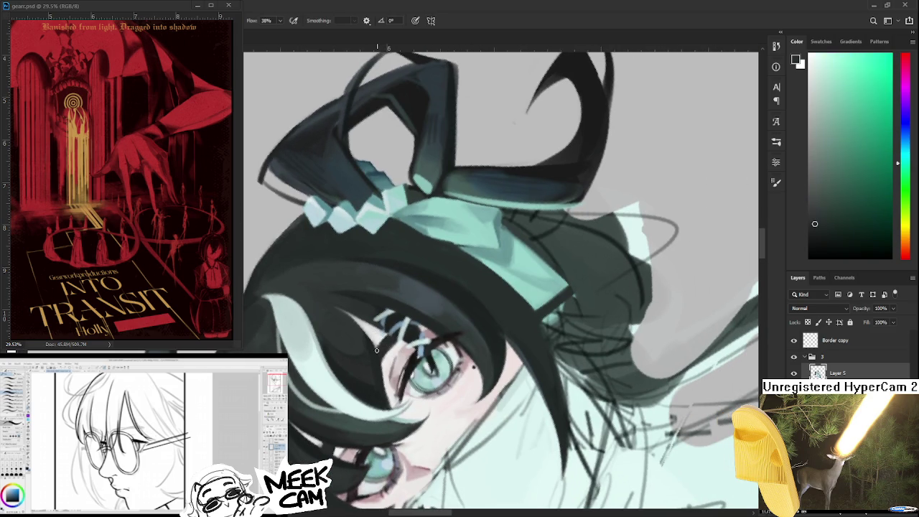
pyautogui.moveTo(387, 339)
pyautogui.mouseDown()
pyautogui.moveTo(449, 331)
pyautogui.moveTo(325, 366)
pyautogui.mouseUp()
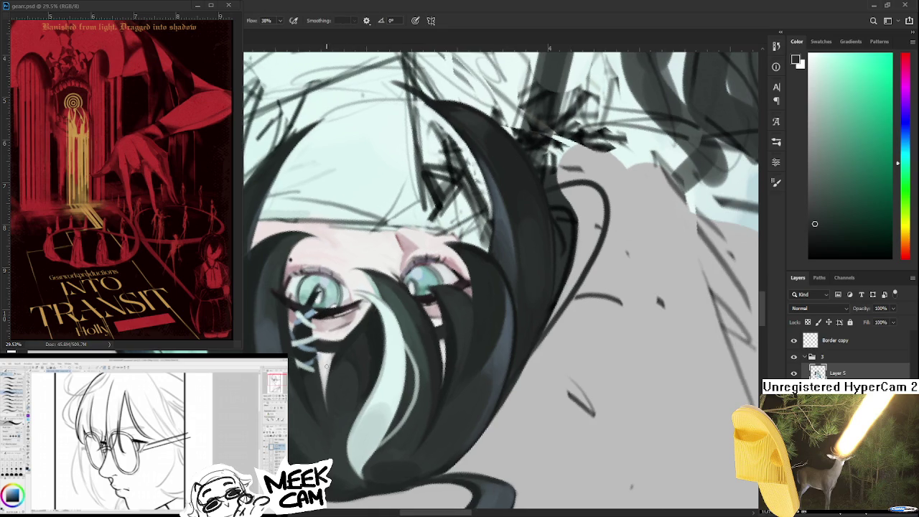
pyautogui.keyDown('alt'); pyautogui.click(323, 358); pyautogui.keyUp('alt')
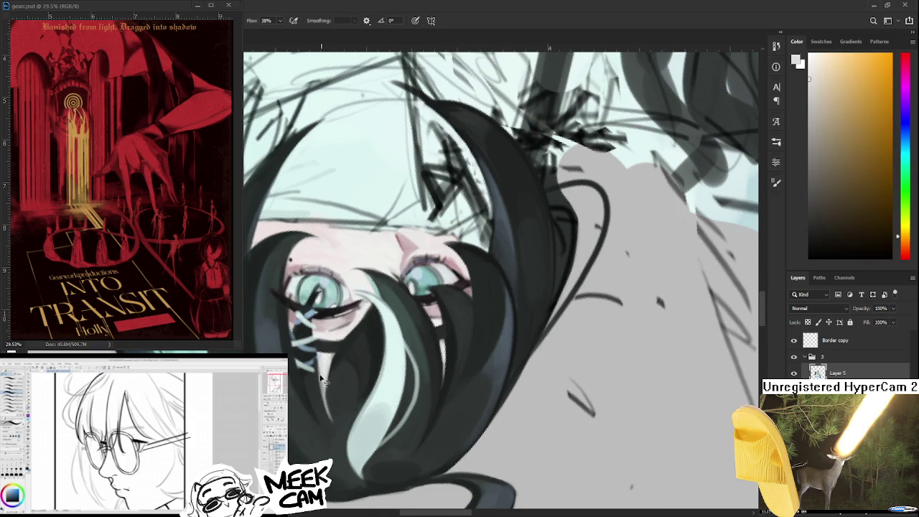
pyautogui.keyDown('alt'); pyautogui.click(335, 364); pyautogui.keyUp('alt')
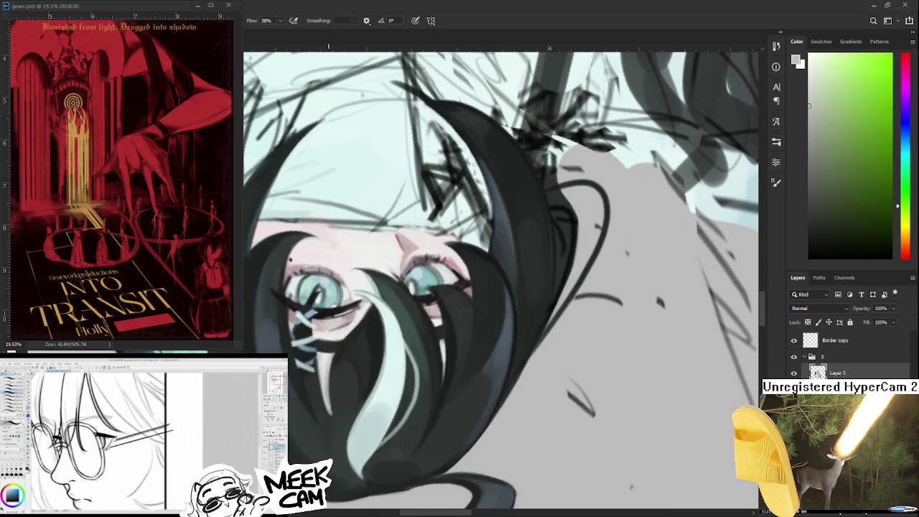
pyautogui.keyDown('alt'); pyautogui.click(332, 357); pyautogui.keyUp('alt')
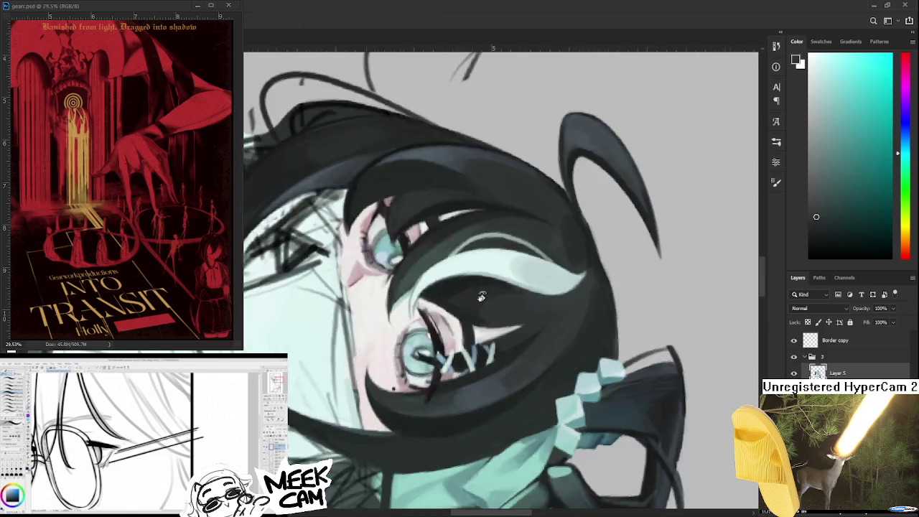
pyautogui.moveTo(332, 391); pyautogui.dragTo(667, 169)
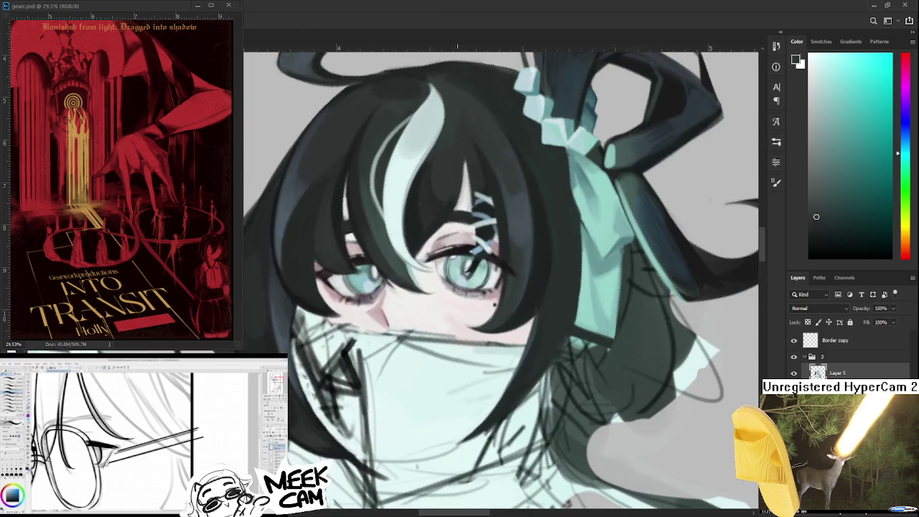
pyautogui.scroll(-3, 457, 242)
pyautogui.scroll(-3, 488, 244)
pyautogui.scroll(-3, 517, 248)
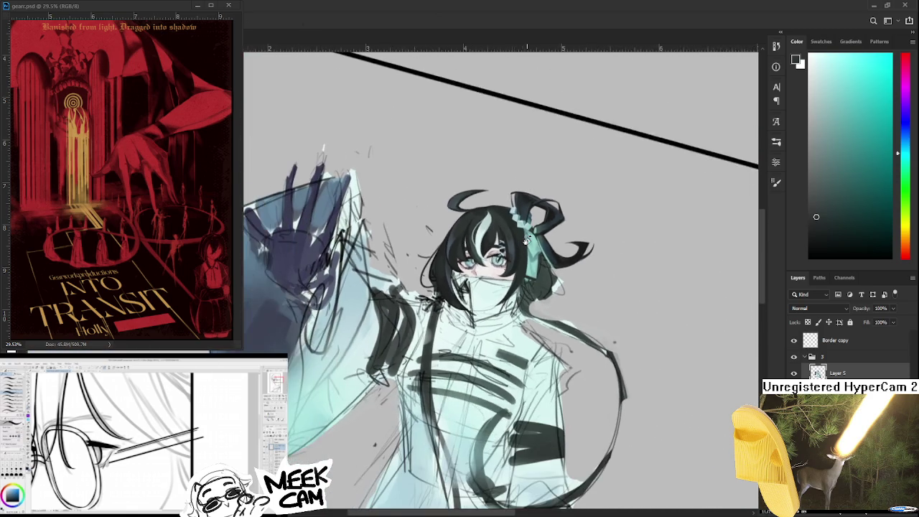
pyautogui.scroll(3, 532, 252)
pyautogui.scroll(3, 517, 237)
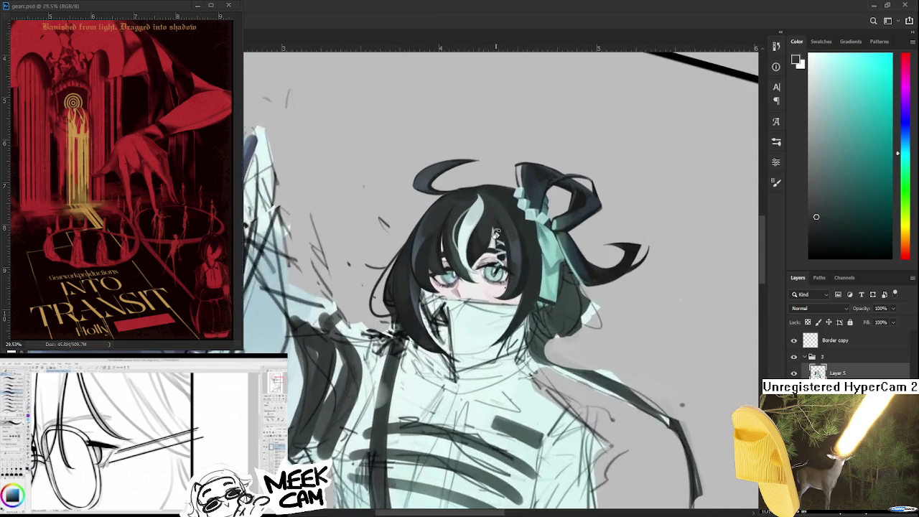
pyautogui.scroll(3, 503, 226)
pyautogui.scroll(2, 503, 230)
# Darken hair strand edges with dark teal, alternating near-white and light grey highlights in the bangs
pyautogui.moveTo(515, 253); pyautogui.dragTo(436, 346)
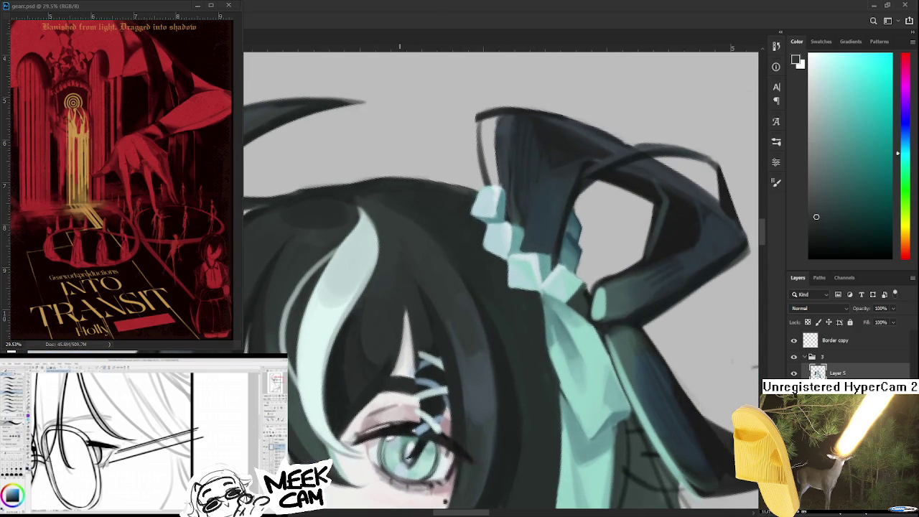
pyautogui.keyDown('alt'); pyautogui.click(379, 384); pyautogui.keyUp('alt')
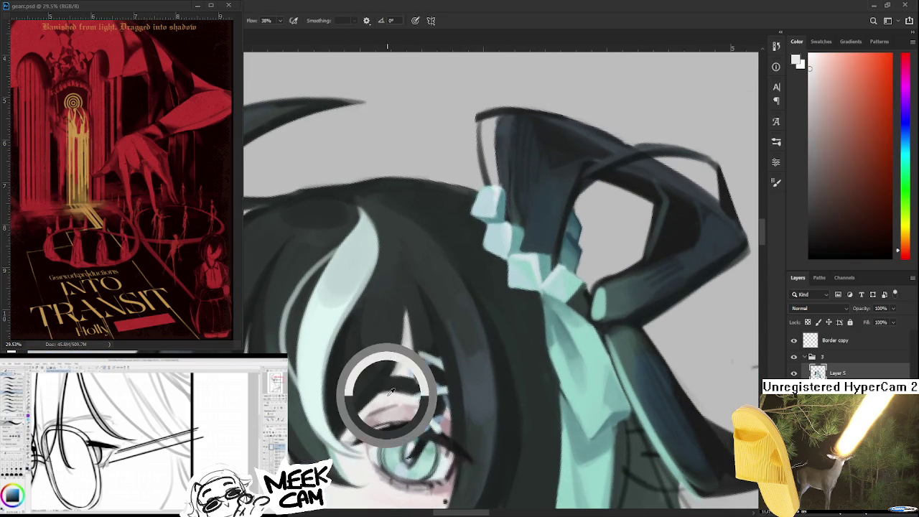
pyautogui.keyDown('alt'); pyautogui.click(406, 326); pyautogui.keyUp('alt')
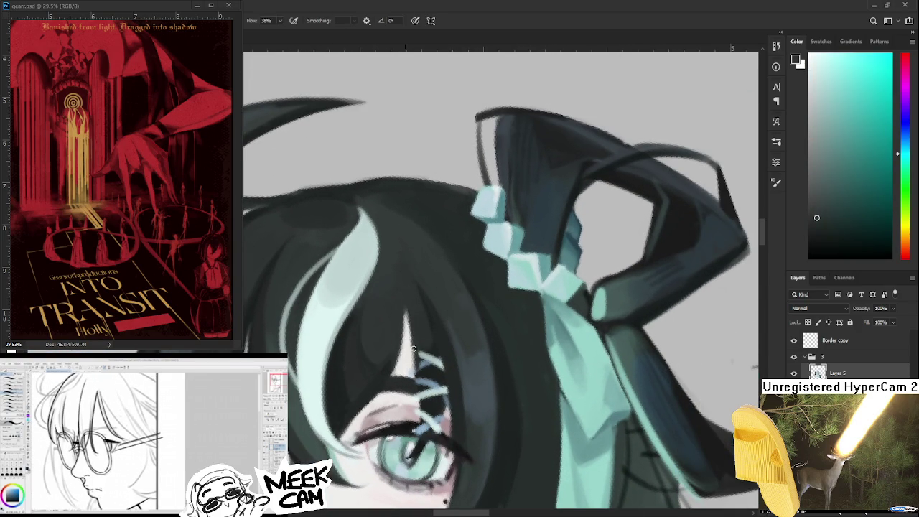
pyautogui.moveTo(411, 341); pyautogui.dragTo(404, 322)
pyautogui.keyDown('alt'); pyautogui.click(409, 331); pyautogui.keyUp('alt')
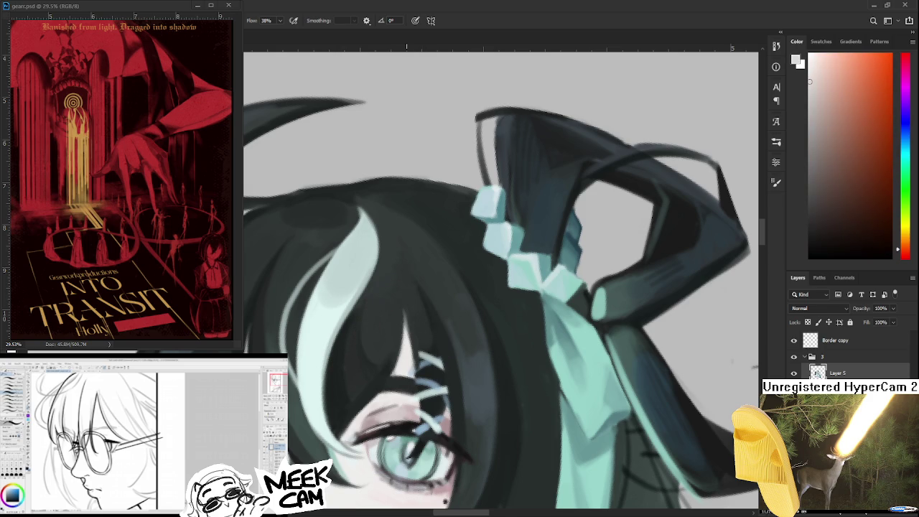
pyautogui.moveTo(503, 287); pyautogui.dragTo(519, 293)
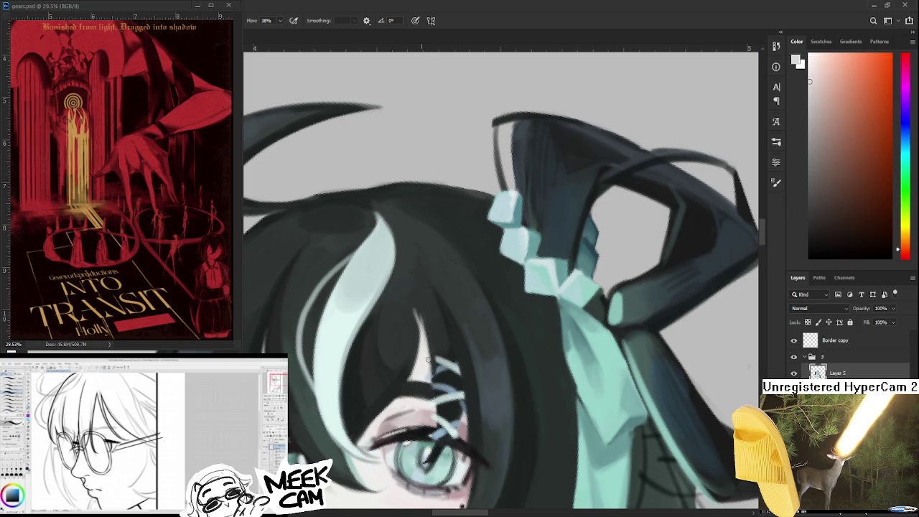
pyautogui.keyDown('alt'); pyautogui.click(409, 301); pyautogui.keyUp('alt')
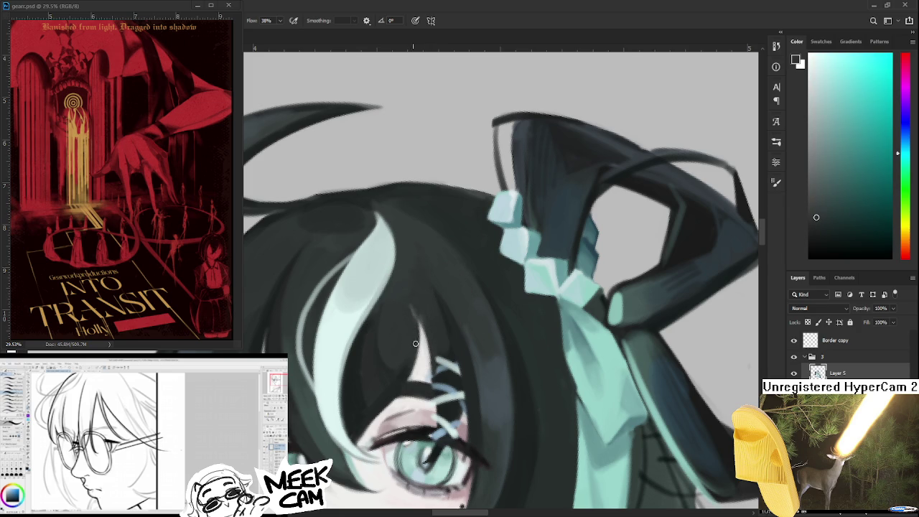
pyautogui.keyDown('alt'); pyautogui.click(412, 287); pyautogui.keyUp('alt')
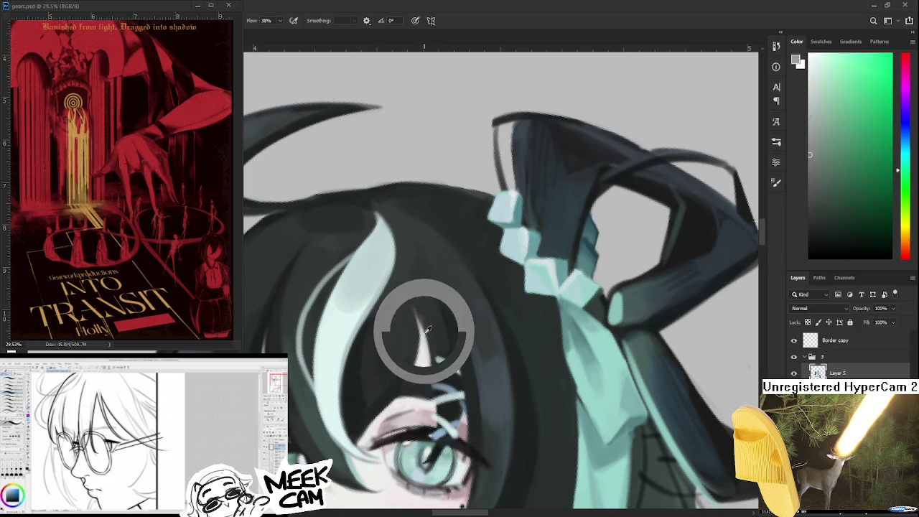
pyautogui.keyDown('alt'); pyautogui.click(413, 319); pyautogui.keyUp('alt')
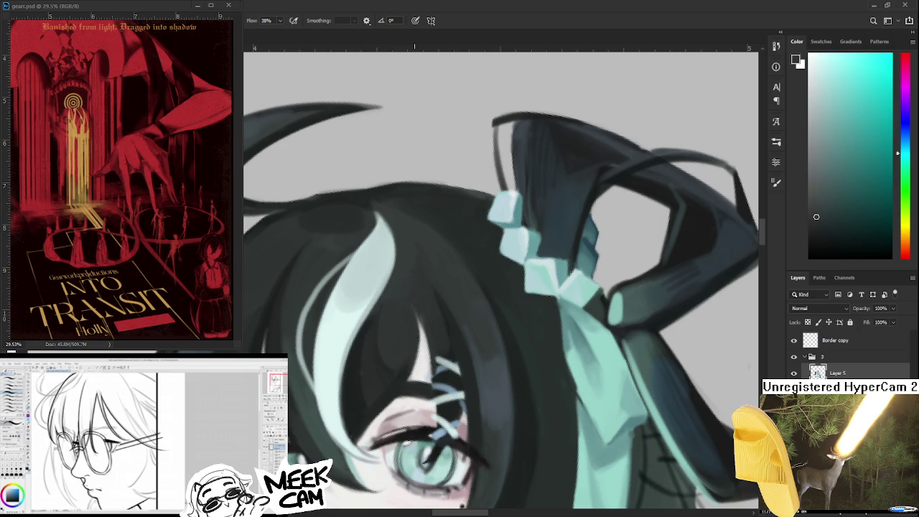
pyautogui.keyDown('alt'); pyautogui.click(418, 346); pyautogui.keyUp('alt')
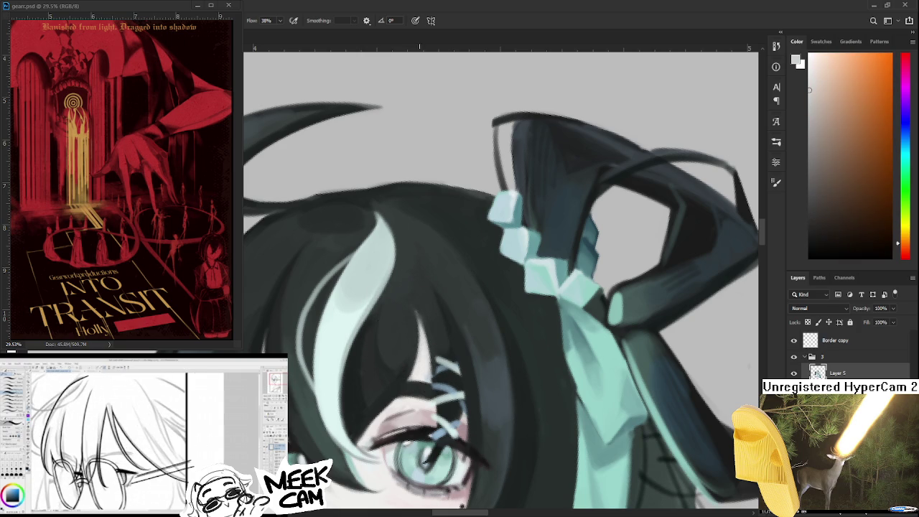
pyautogui.keyDown('alt'); pyautogui.click(415, 336); pyautogui.keyUp('alt')
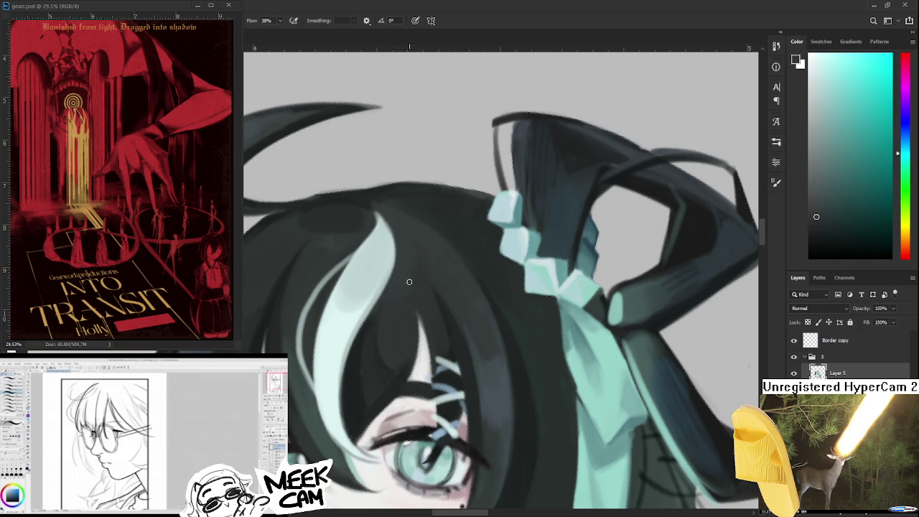
pyautogui.scroll(-2, 409, 281)
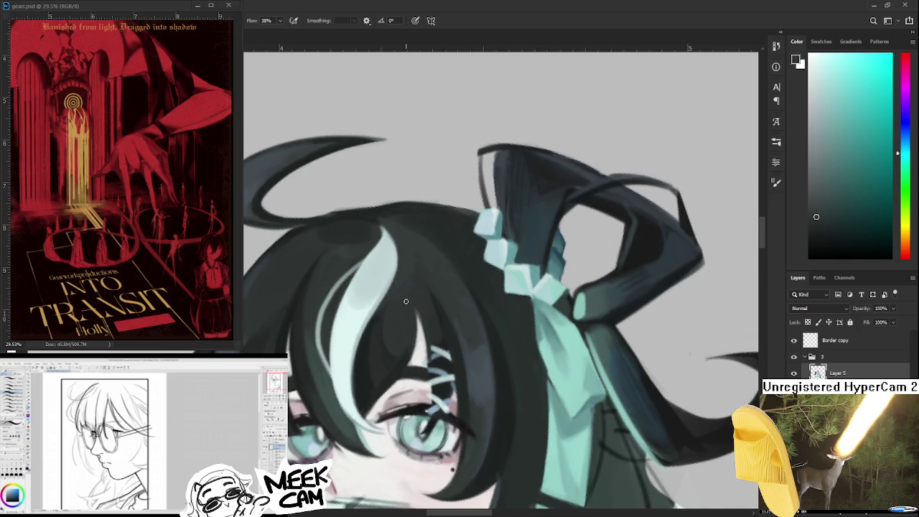
# Zoom in and rotate the view onto the girl's face
pyautogui.scroll(-2, 408, 287)
pyautogui.scroll(-2, 406, 294)
pyautogui.scroll(-2, 405, 301)
pyautogui.scroll(-2, 406, 301)
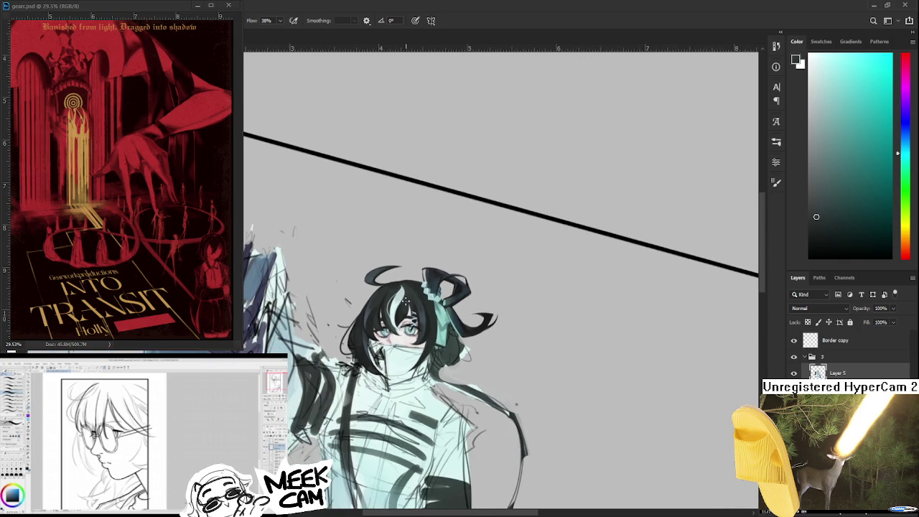
pyautogui.scroll(-2, 431, 305)
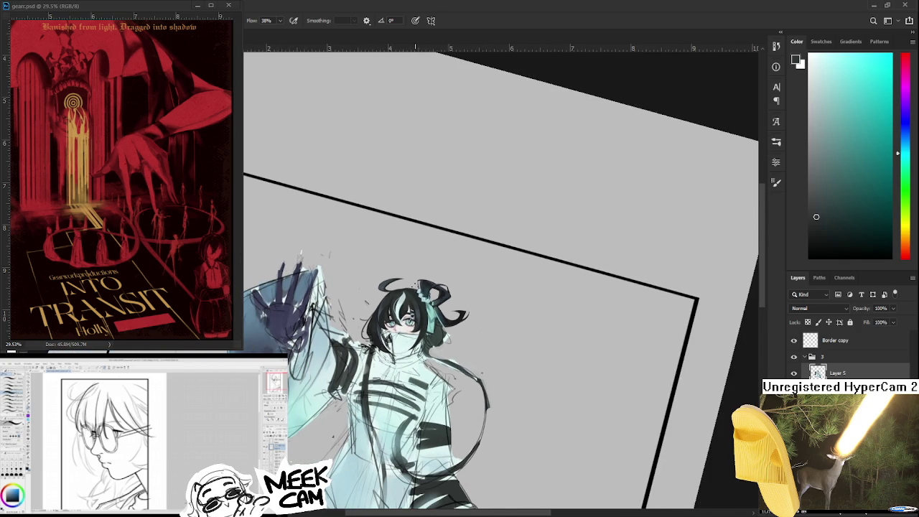
pyautogui.scroll(2, 391, 298)
pyautogui.scroll(3, 391, 297)
pyautogui.scroll(2, 423, 334)
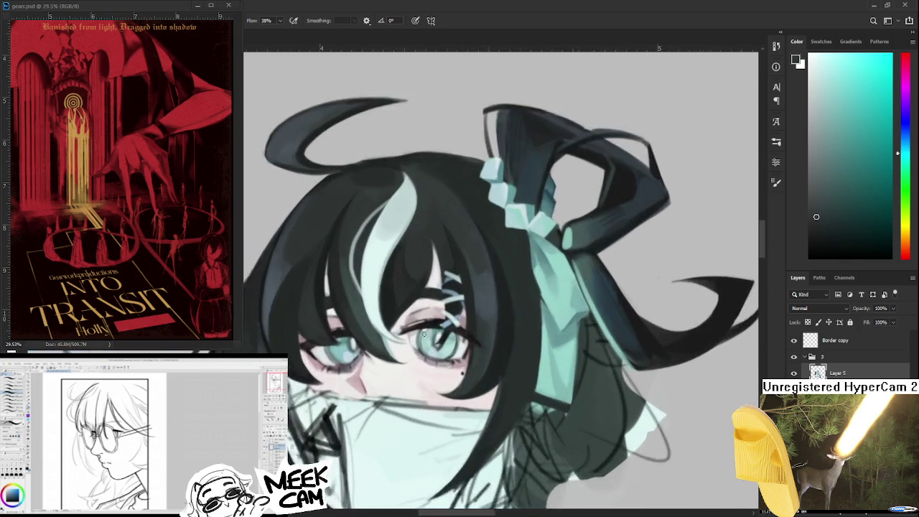
pyautogui.scroll(2, 423, 332)
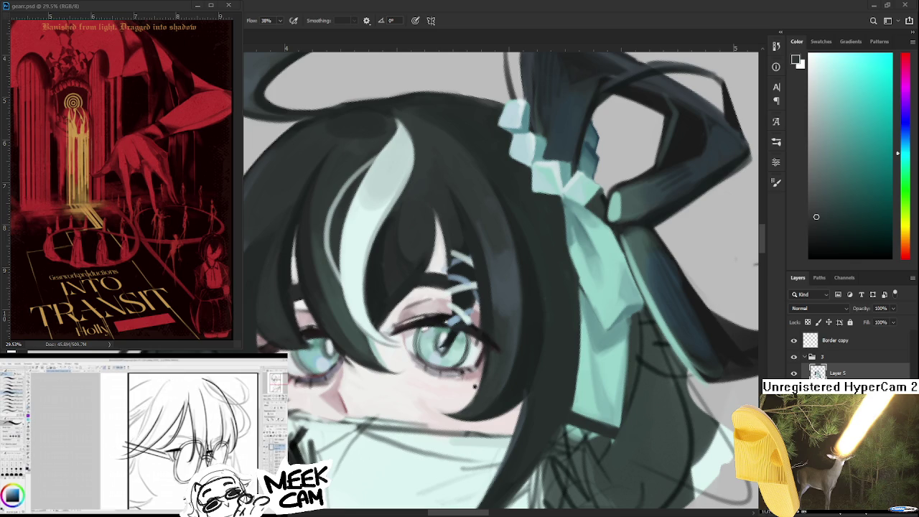
pyautogui.moveTo(388, 411); pyautogui.dragTo(401, 417)
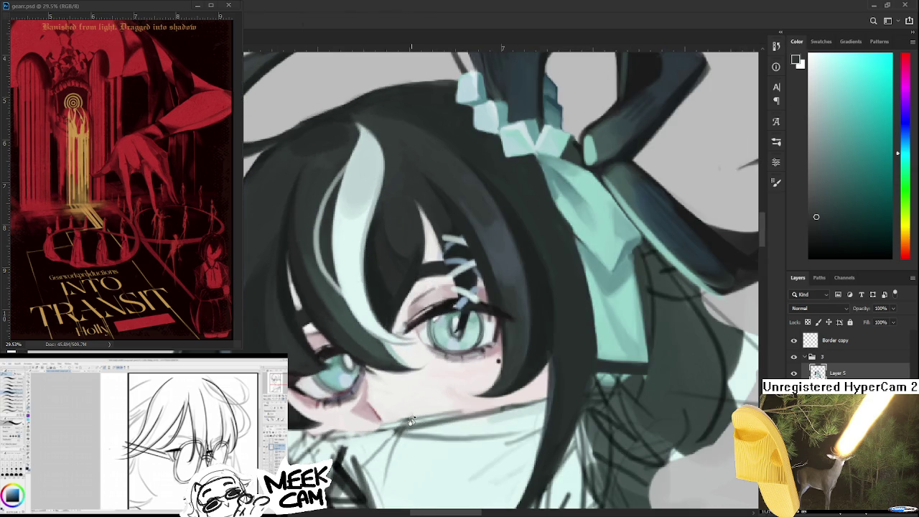
# Straighten the view and brush a pale cyan highlight into the centre of the teal iris
pyautogui.scroll(-2, 400, 417)
pyautogui.scroll(-2, 395, 428)
pyautogui.scroll(-2, 384, 438)
pyautogui.scroll(-2, 384, 438)
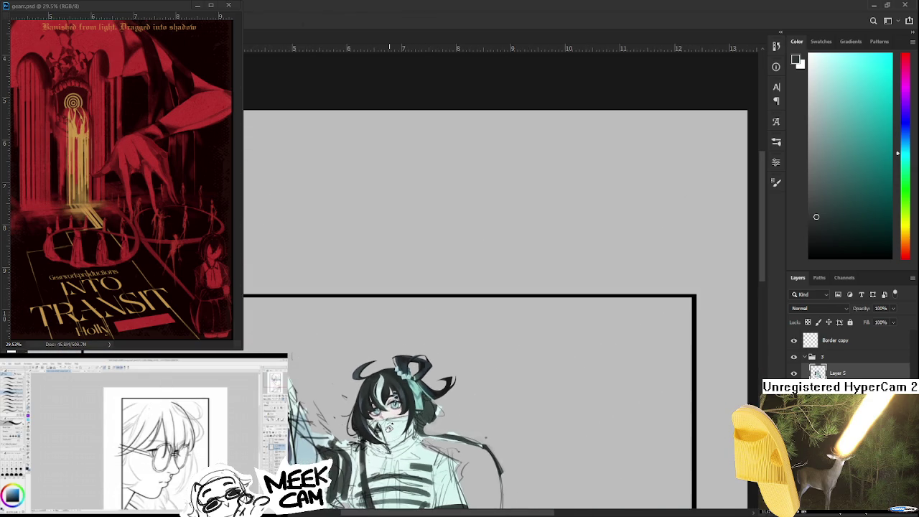
pyautogui.scroll(2, 388, 433)
pyautogui.scroll(2, 390, 428)
pyautogui.scroll(2, 390, 429)
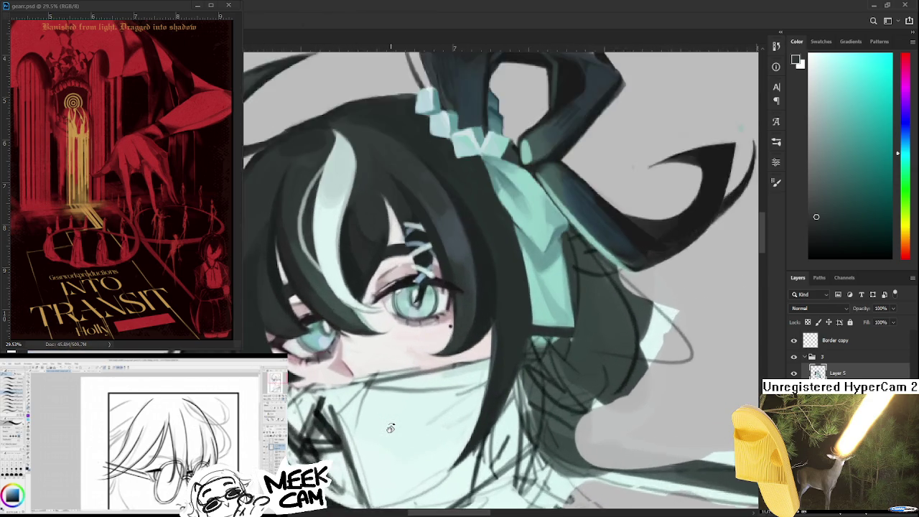
pyautogui.scroll(2, 388, 425)
pyautogui.scroll(1, 385, 424)
pyautogui.moveTo(382, 395)
pyautogui.mouseDown()
pyautogui.moveTo(359, 366)
pyautogui.moveTo(408, 366)
pyautogui.moveTo(396, 363)
pyautogui.mouseUp()
pyautogui.keyDown('alt'); pyautogui.click(347, 359); pyautogui.keyUp('alt')
pyautogui.keyDown('alt'); pyautogui.click(399, 351); pyautogui.keyUp('alt')
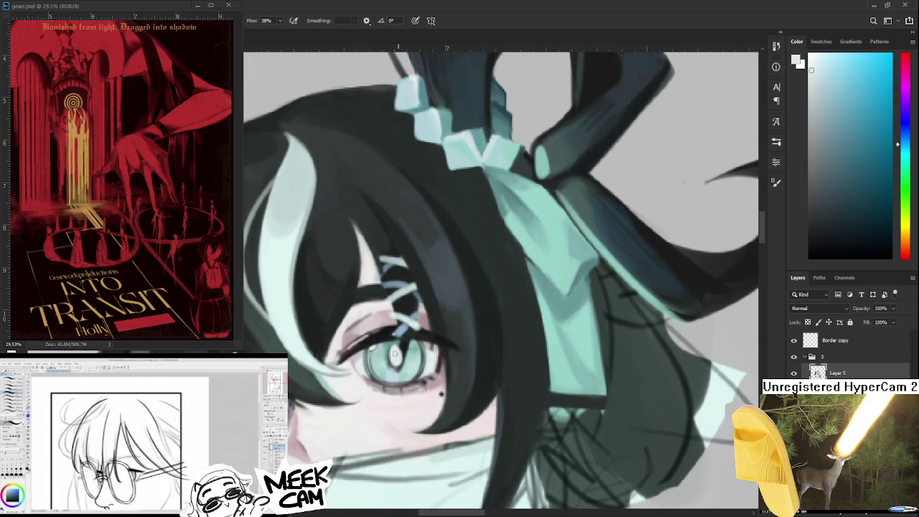
pyautogui.hotkey('ctrl', '-')
pyautogui.hotkey('ctrl', '-')
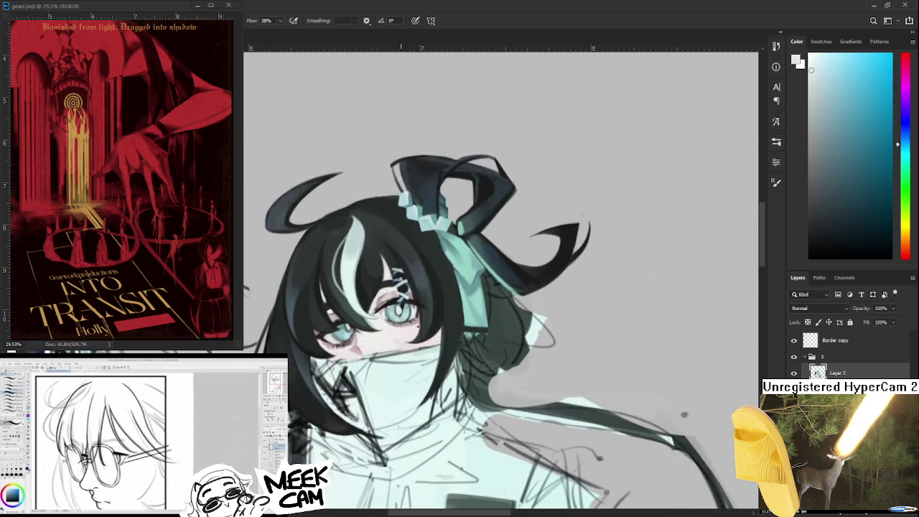
pyautogui.hotkey('ctrl', '-')
pyautogui.hotkey('ctrl', '-')
# Zoom back in on the head and sample the dark teal from the eye
pyautogui.scroll(-2, 402, 258)
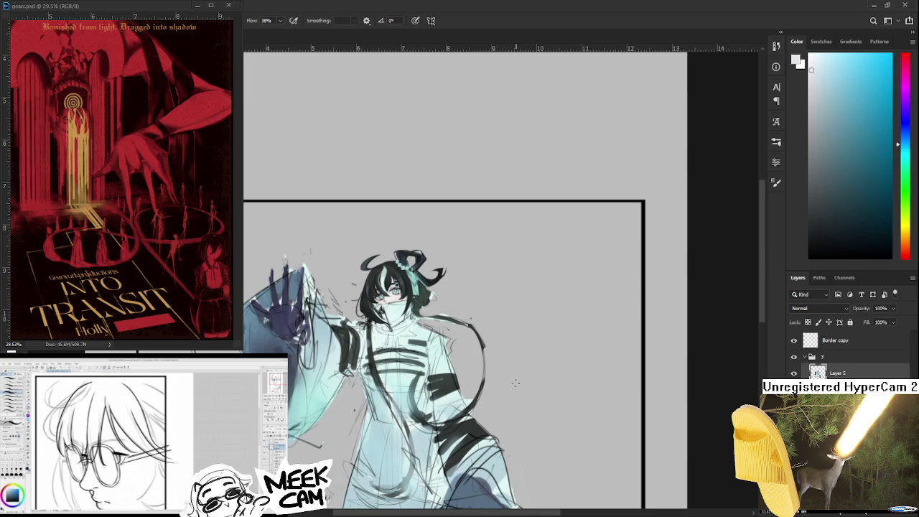
pyautogui.scroll(1, 402, 259)
pyautogui.scroll(2, 386, 374)
pyautogui.scroll(2, 386, 374)
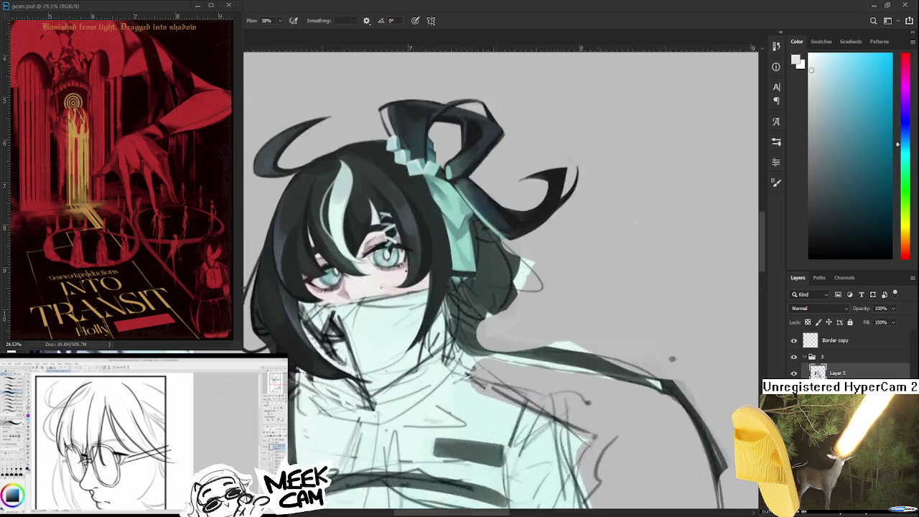
pyautogui.scroll(2, 387, 374)
pyautogui.scroll(2, 386, 374)
pyautogui.scroll(2, 387, 374)
pyautogui.scroll(2, 395, 330)
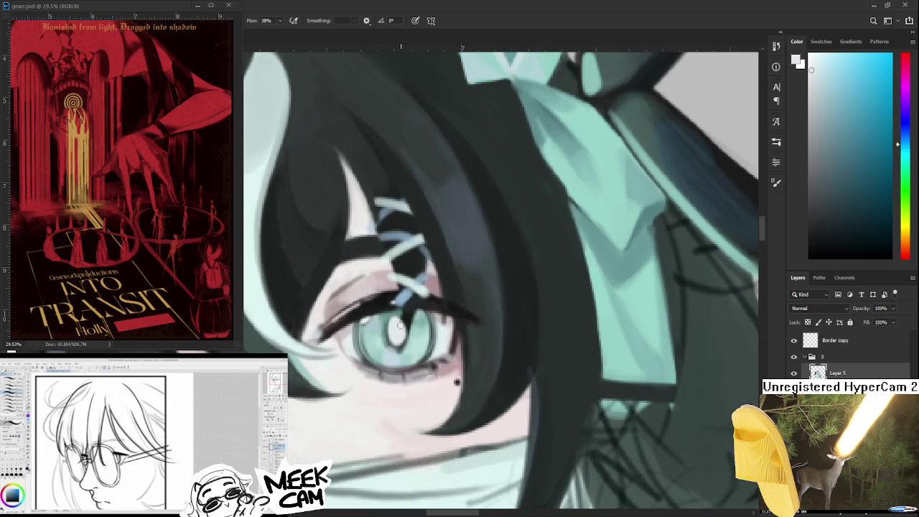
pyautogui.scroll(1, 453, 308)
pyautogui.keyDown('alt'); pyautogui.click(438, 337); pyautogui.keyUp('alt')
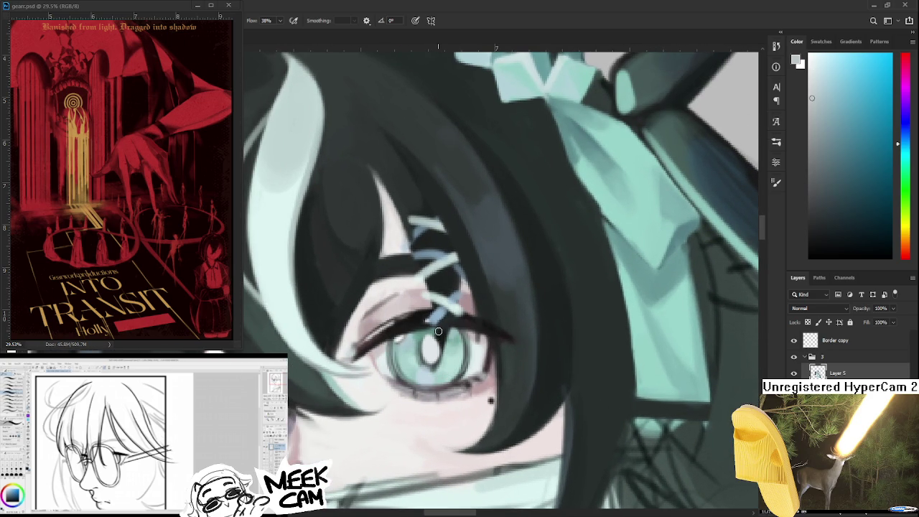
pyautogui.keyDown('alt'); pyautogui.click(445, 328); pyautogui.keyUp('alt')
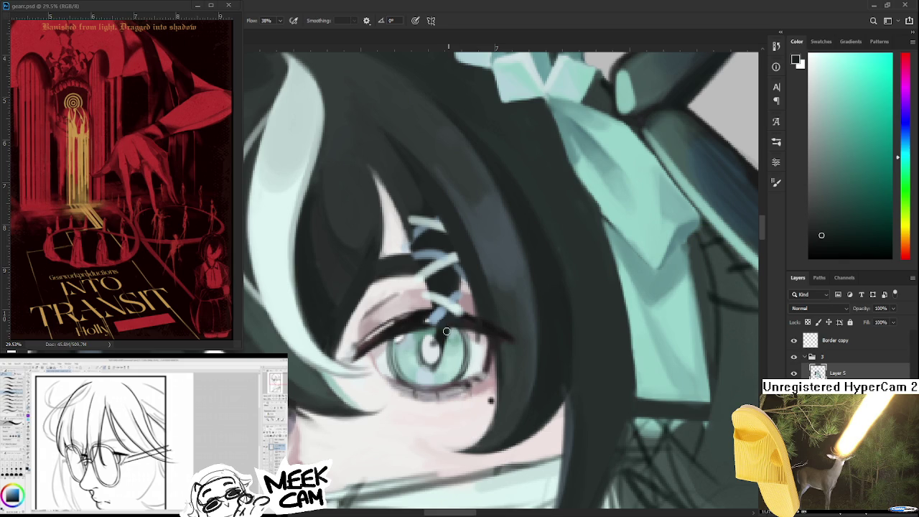
# Zoom out to review the whole figure, then flip the canvas view horizontally
pyautogui.scroll(-2, 460, 345)
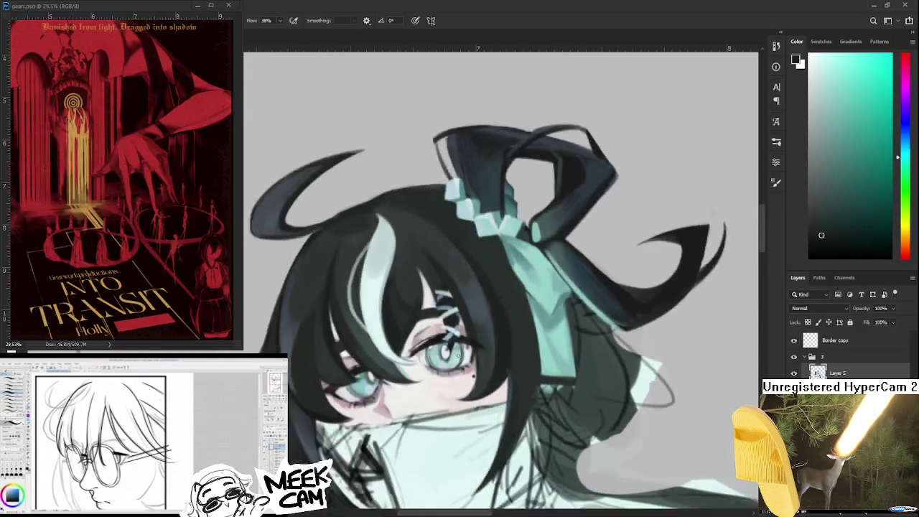
pyautogui.scroll(-2, 459, 344)
pyautogui.scroll(-1, 537, 355)
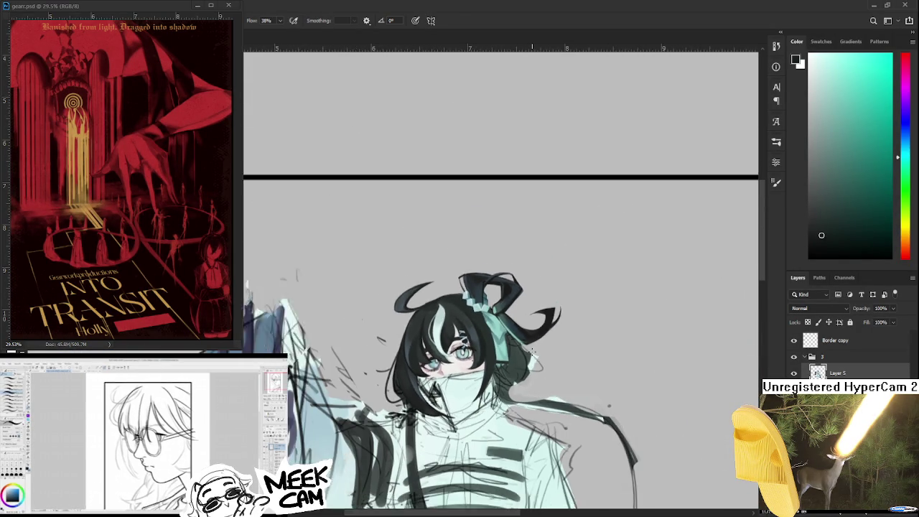
pyautogui.scroll(-1, 537, 355)
pyautogui.scroll(-2, 535, 355)
pyautogui.scroll(1, 467, 323)
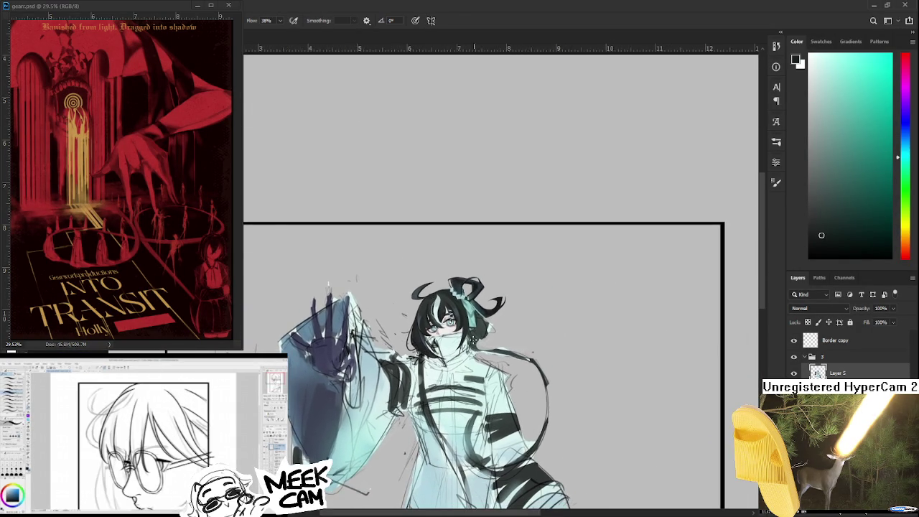
pyautogui.scroll(2, 466, 322)
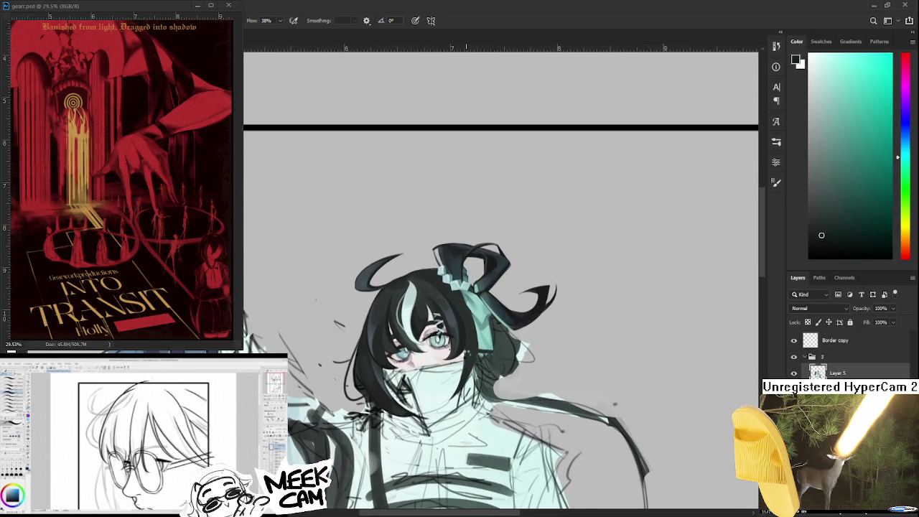
pyautogui.press('h')
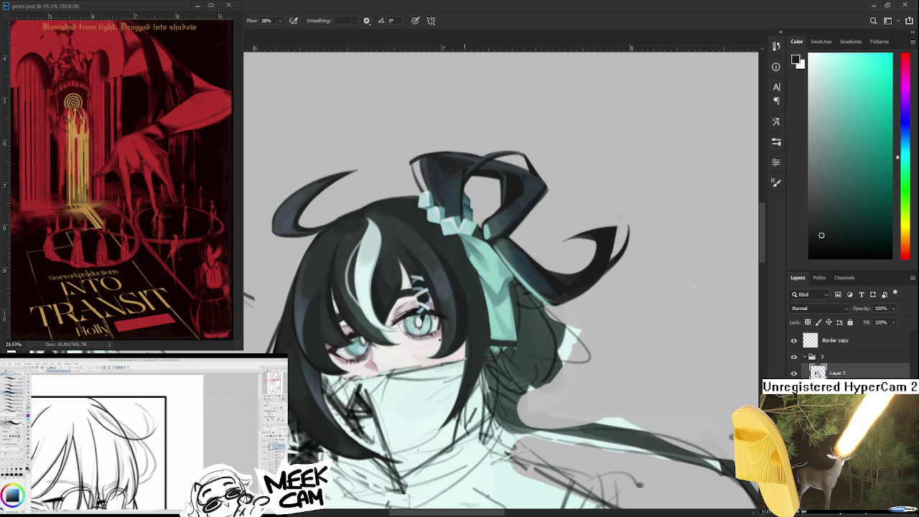
# Frame the face and eyedrop light grey-green skin and dark hair tones for touch-ups around the eye and cheek
pyautogui.moveTo(361, 366); pyautogui.dragTo(368, 345)
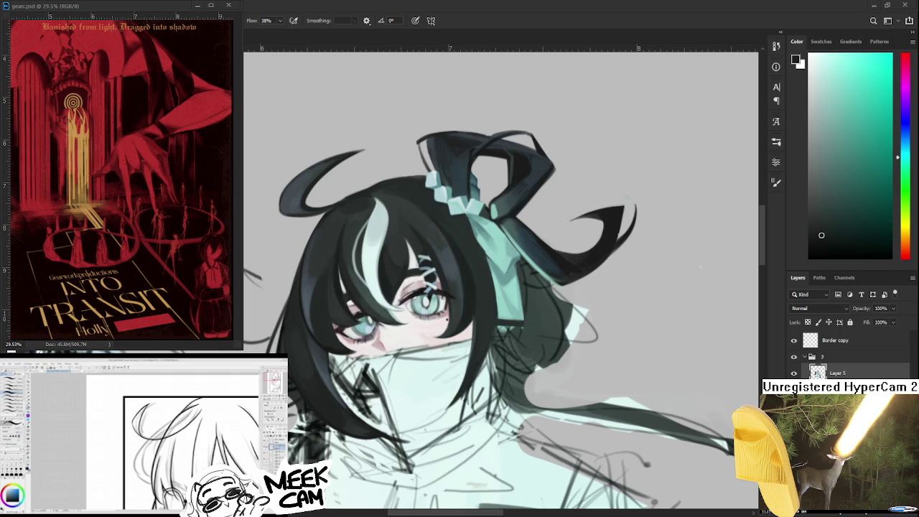
pyautogui.scroll(1, 352, 359)
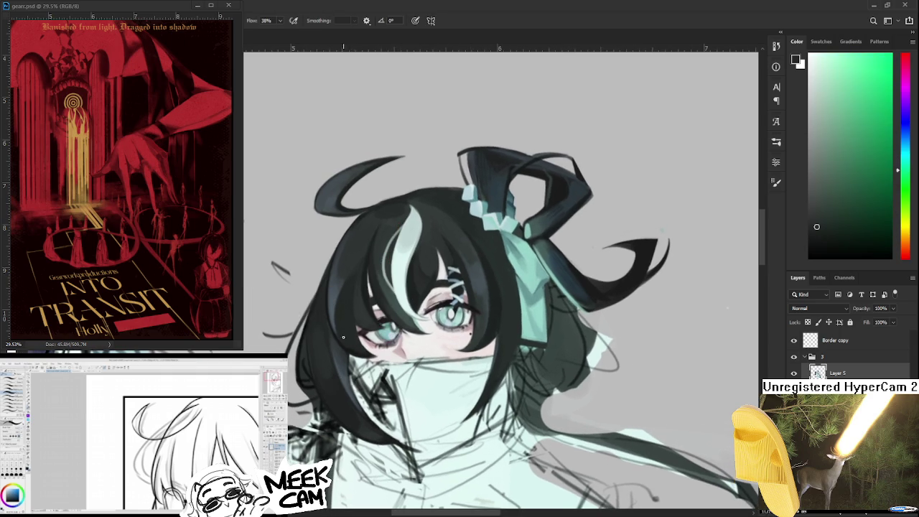
pyautogui.moveTo(322, 332); pyautogui.dragTo(313, 354)
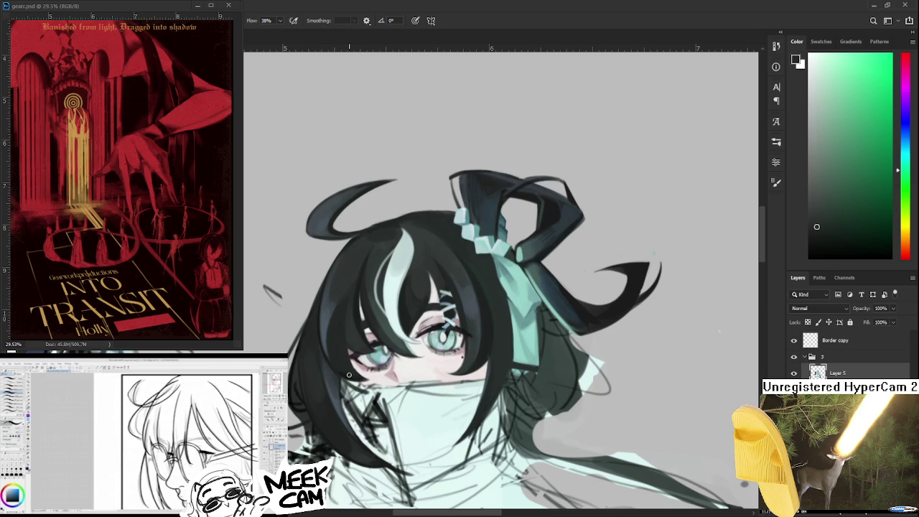
pyautogui.keyDown('alt'); pyautogui.click(366, 382); pyautogui.keyUp('alt')
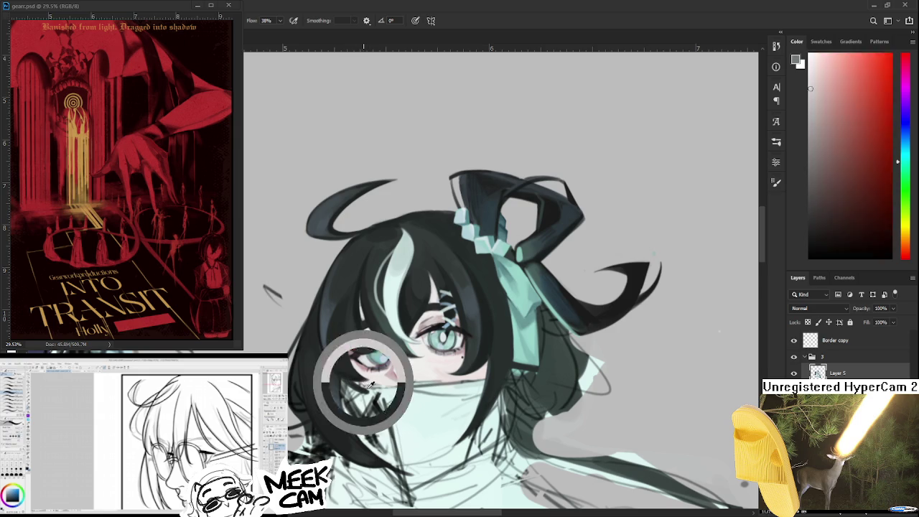
pyautogui.keyDown('alt'); pyautogui.click(369, 388); pyautogui.keyUp('alt')
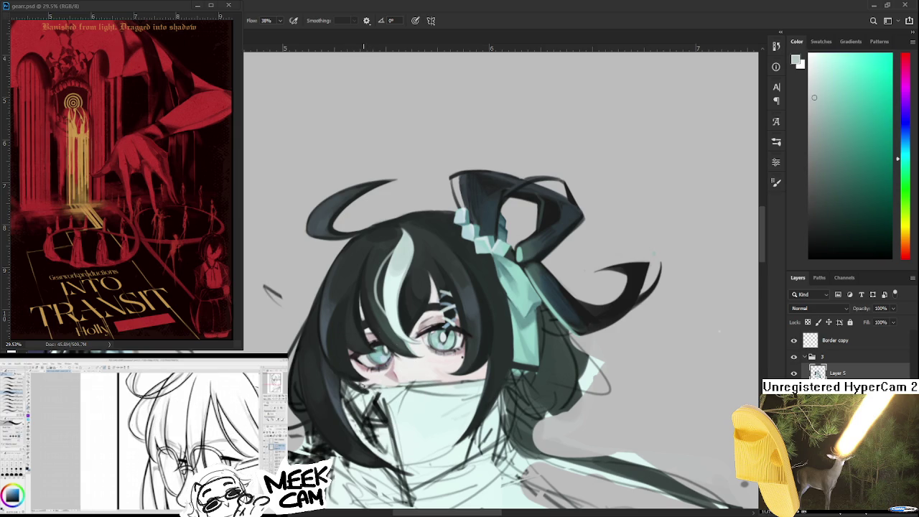
pyautogui.keyDown('alt'); pyautogui.click(345, 375); pyautogui.keyUp('alt')
pyautogui.moveTo(355, 379); pyautogui.dragTo(342, 368)
pyautogui.keyDown('alt'); pyautogui.click(337, 344); pyautogui.keyUp('alt')
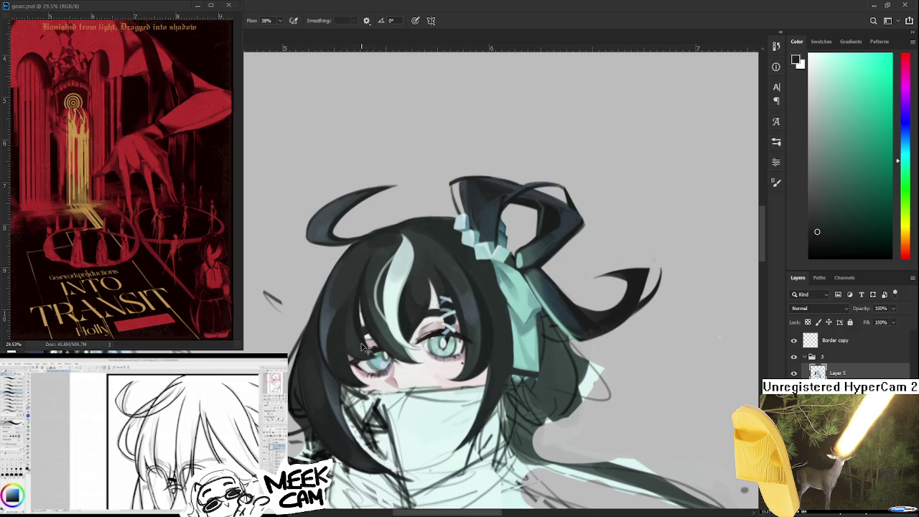
pyautogui.scroll(-1, 362, 347)
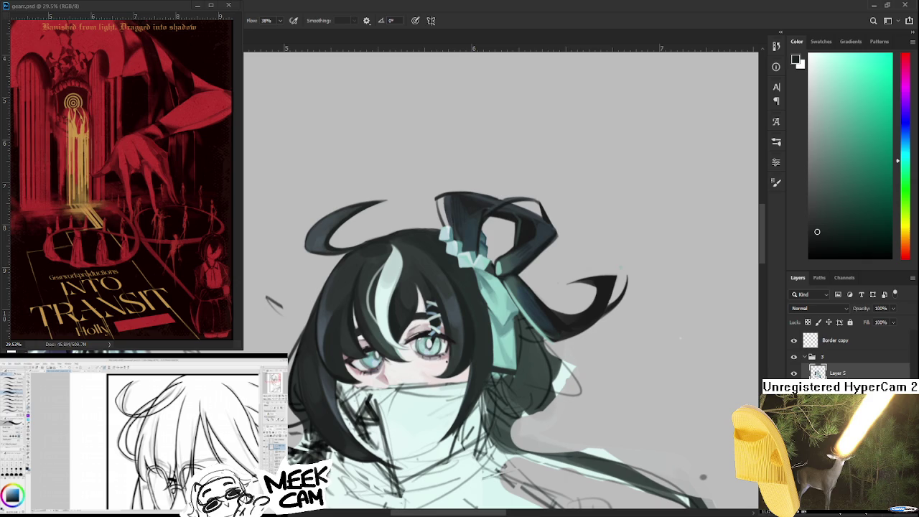
pyautogui.scroll(1, 646, 414)
pyautogui.scroll(1, 575, 381)
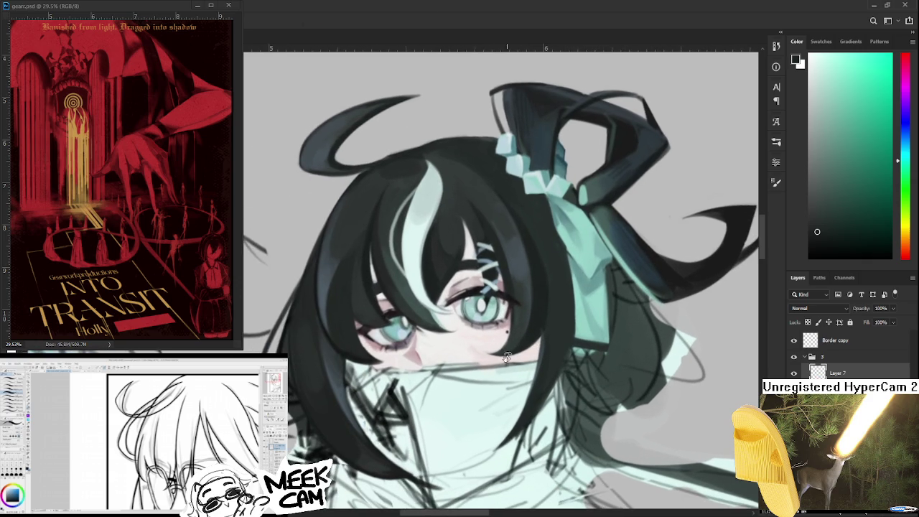
# Refine the edges around the eyes with light teal from the eye, alternating brush and eraser
pyautogui.scroll(1, 525, 355)
pyautogui.scroll(1, 525, 355)
pyautogui.scroll(-1, 481, 355)
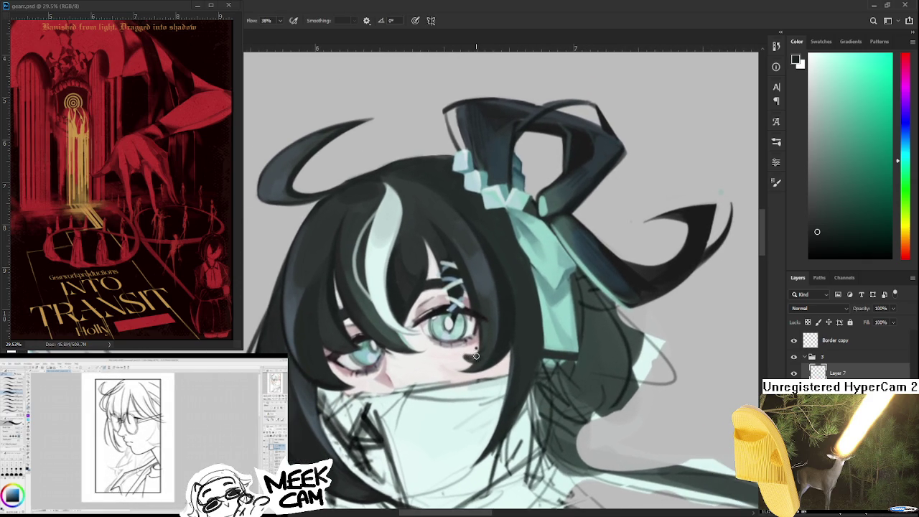
pyautogui.keyDown('alt'); pyautogui.click(487, 343); pyautogui.keyUp('alt')
pyautogui.keyDown('alt'); pyautogui.click(472, 351); pyautogui.keyUp('alt')
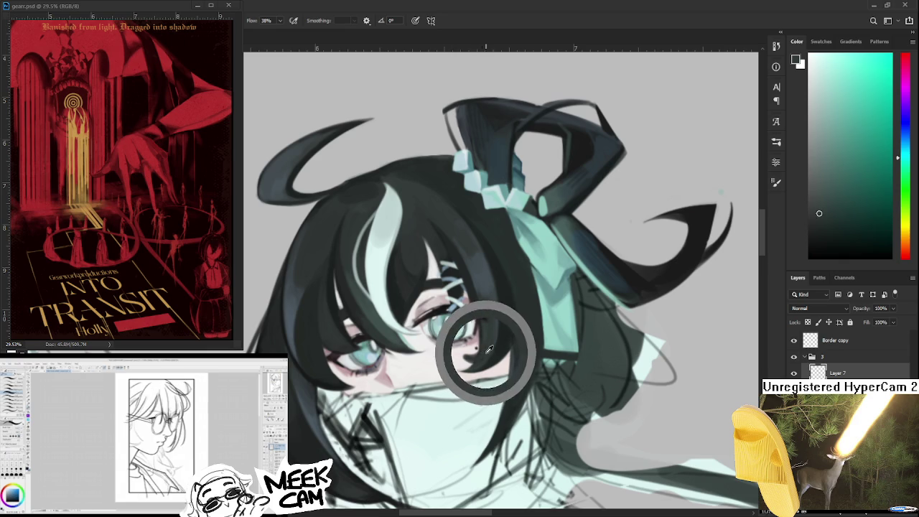
pyautogui.press('e')
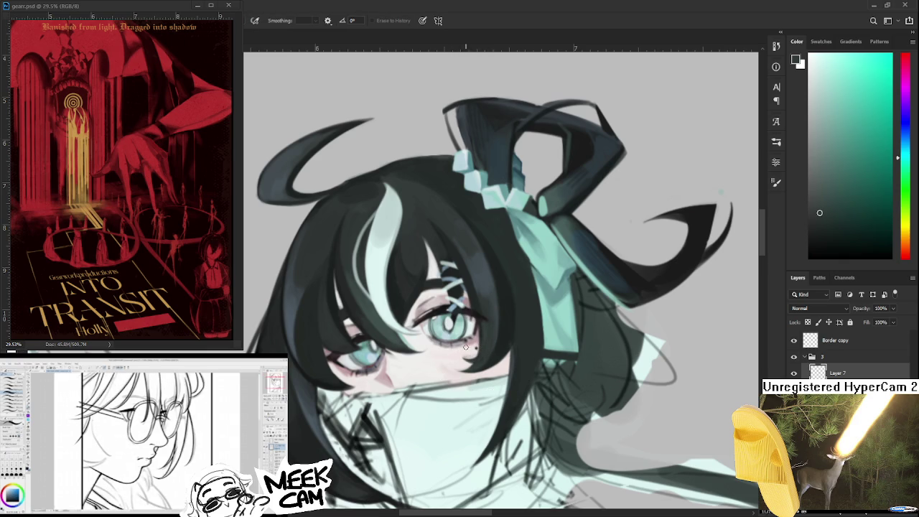
pyautogui.press('b')
pyautogui.moveTo(487, 348); pyautogui.dragTo(479, 323)
pyautogui.keyDown('alt'); pyautogui.click(489, 328); pyautogui.keyUp('alt')
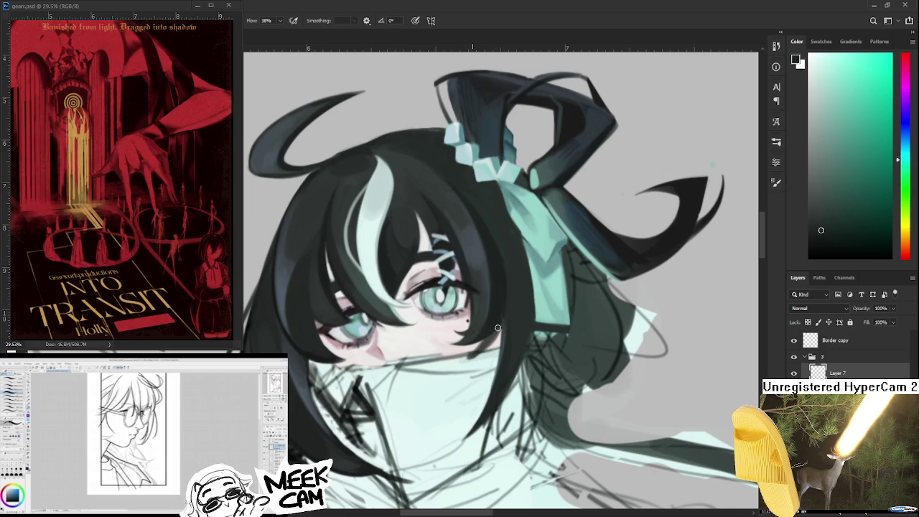
pyautogui.press('e')
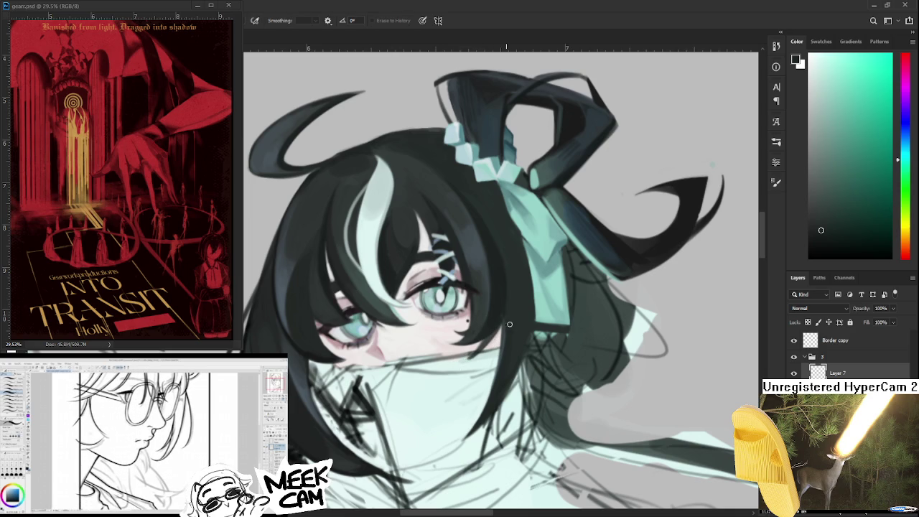
pyautogui.press('b')
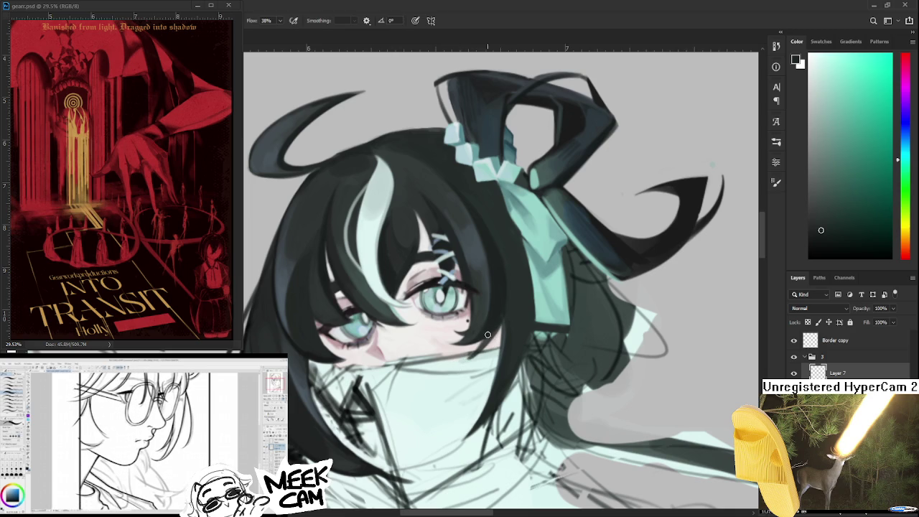
pyautogui.press('e')
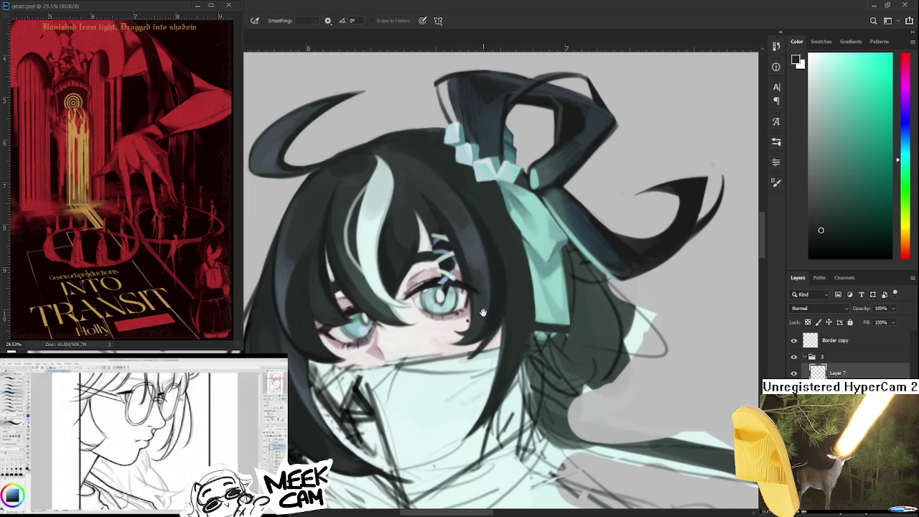
pyautogui.moveTo(483, 312); pyautogui.dragTo(466, 370)
pyautogui.press('b')
# Touch up the white hair streak with white sampled from it, at a rotated view
pyautogui.keyDown('alt'); pyautogui.click(351, 285); pyautogui.keyUp('alt')
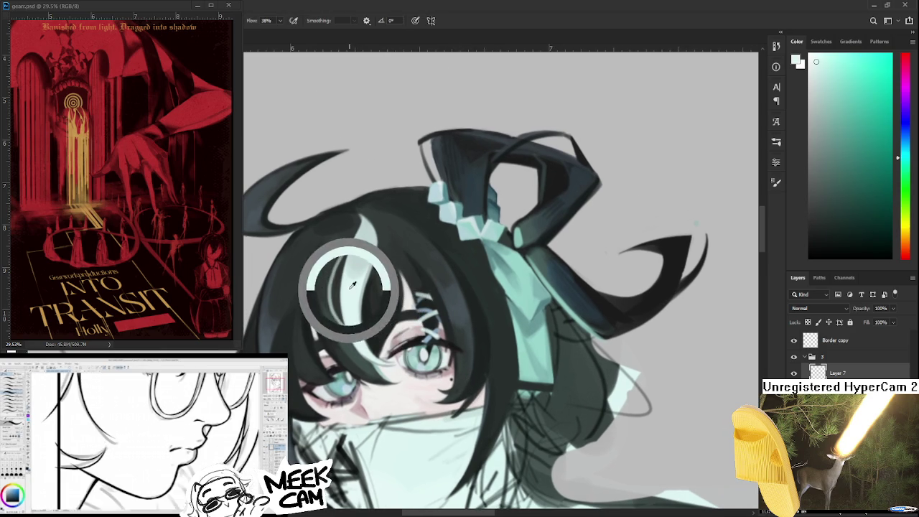
pyautogui.scroll(-2, 462, 311)
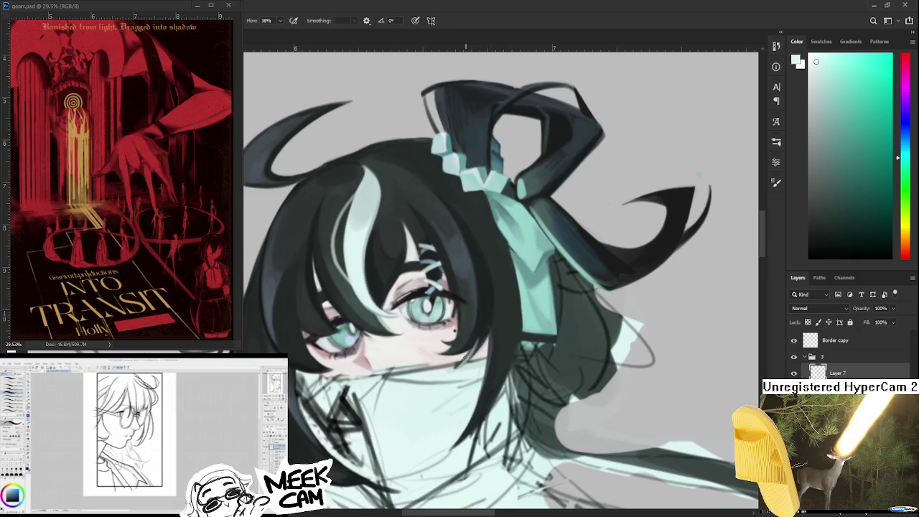
pyautogui.moveTo(470, 345); pyautogui.dragTo(393, 374)
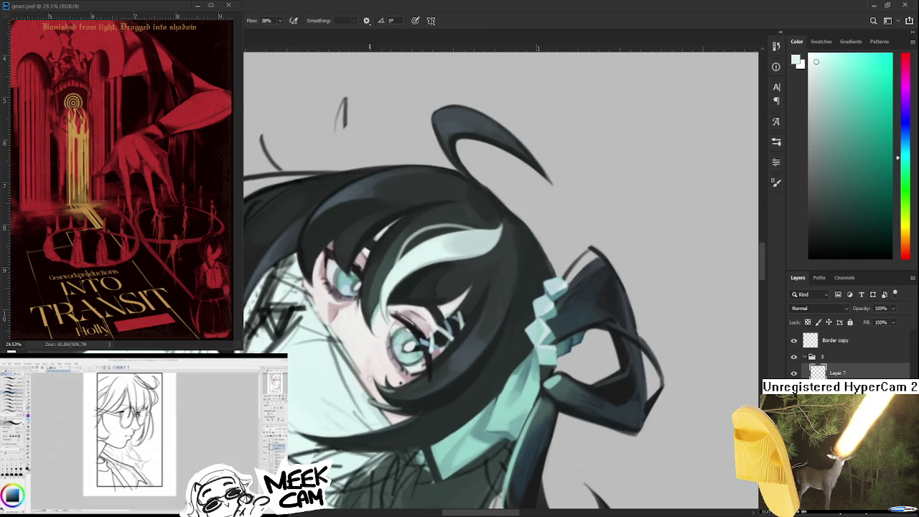
pyautogui.press('Escape')
# Darken the hair shading beside the cheek with a sampled dark hair tone
pyautogui.keyDown('alt'); pyautogui.click(380, 396); pyautogui.keyUp('alt')
pyautogui.moveTo(385, 400); pyautogui.dragTo(378, 380)
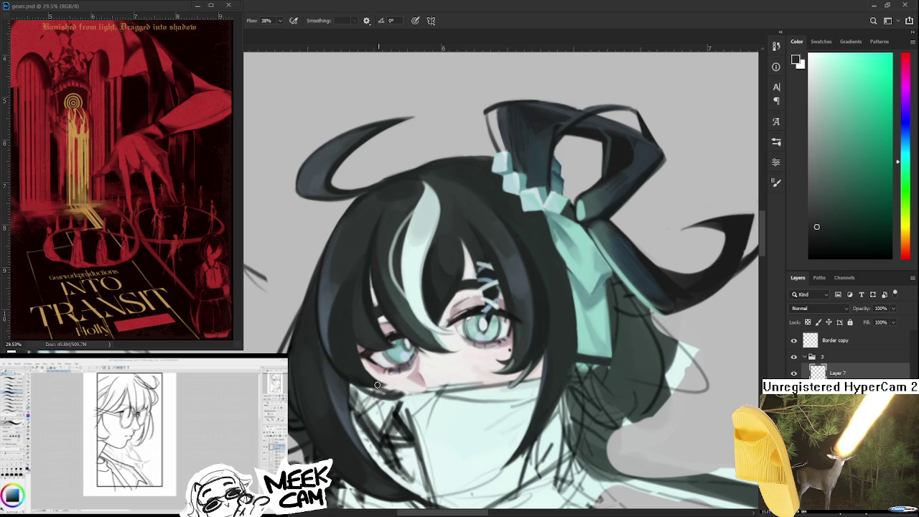
pyautogui.moveTo(388, 398)
pyautogui.mouseDown()
pyautogui.moveTo(354, 377)
pyautogui.moveTo(387, 394)
pyautogui.mouseUp()
pyautogui.press('e')
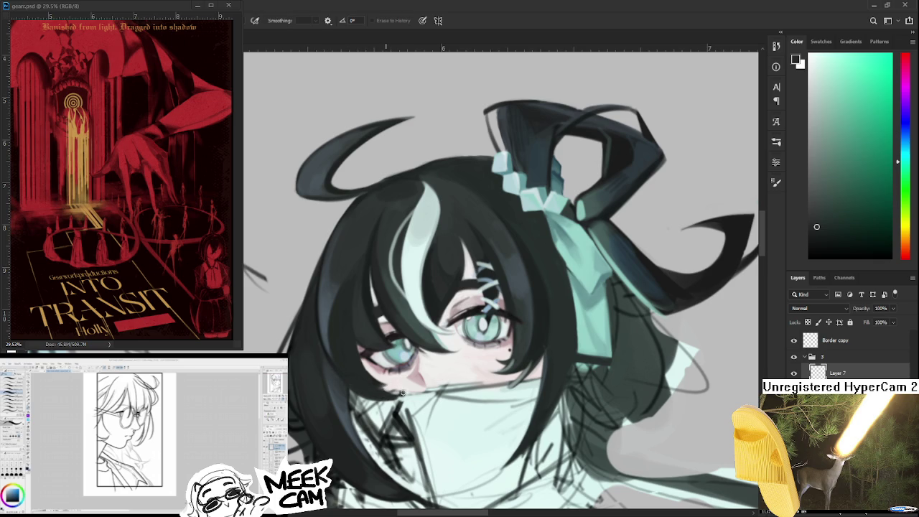
pyautogui.press('r')
pyautogui.moveTo(412, 389)
pyautogui.mouseDown()
pyautogui.moveTo(373, 337)
pyautogui.moveTo(323, 352)
pyautogui.mouseUp()
pyautogui.press('b')
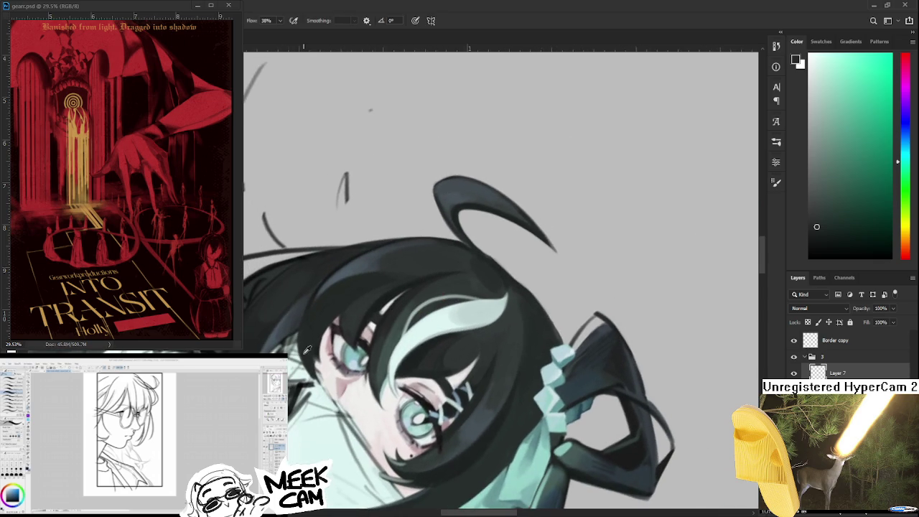
pyautogui.press('e')
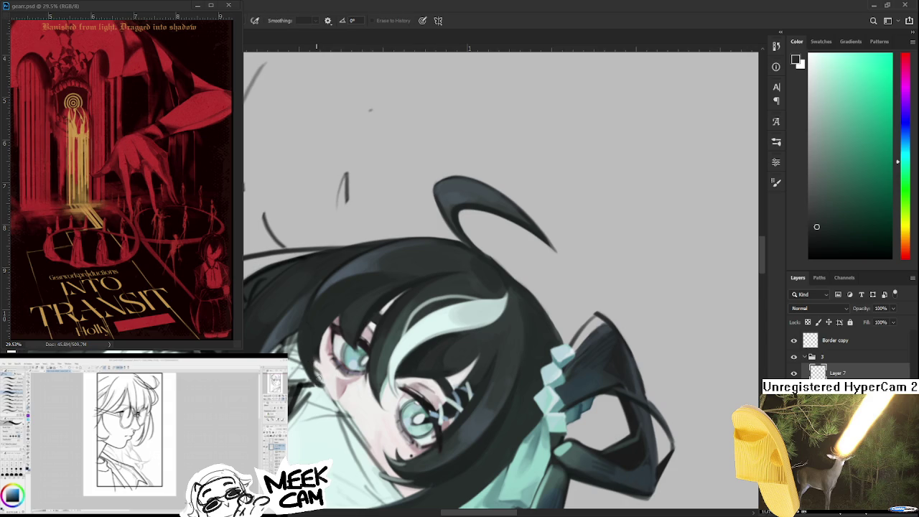
pyautogui.press('r')
pyautogui.moveTo(298, 346)
pyautogui.mouseDown()
pyautogui.moveTo(351, 361)
pyautogui.moveTo(338, 357)
pyautogui.mouseUp()
pyautogui.press('b')
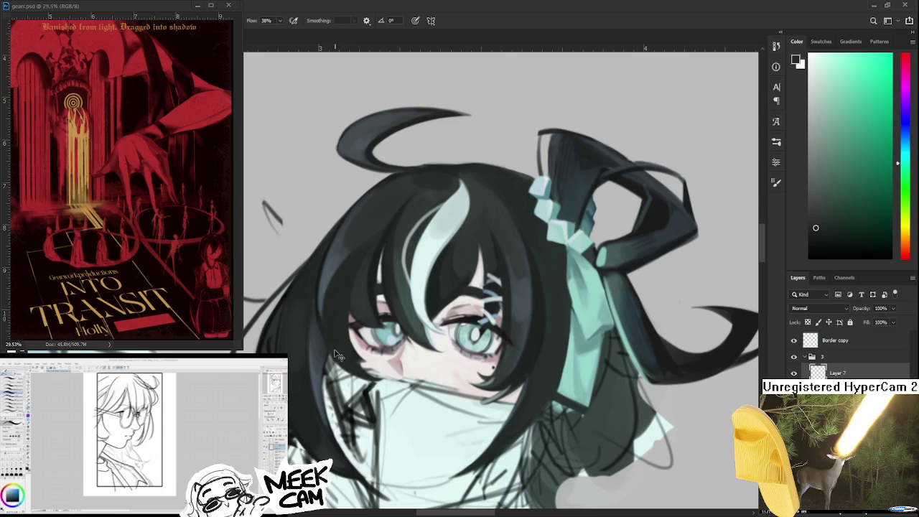
# Clean up the dark hair edge against the cheek, alternating eraser and brush
pyautogui.press('e')
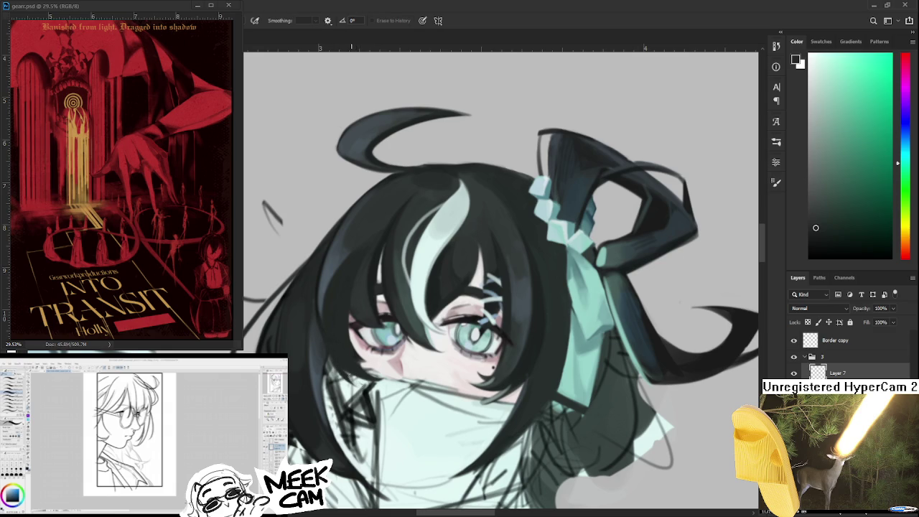
pyautogui.press('b')
pyautogui.scroll(1, 359, 374)
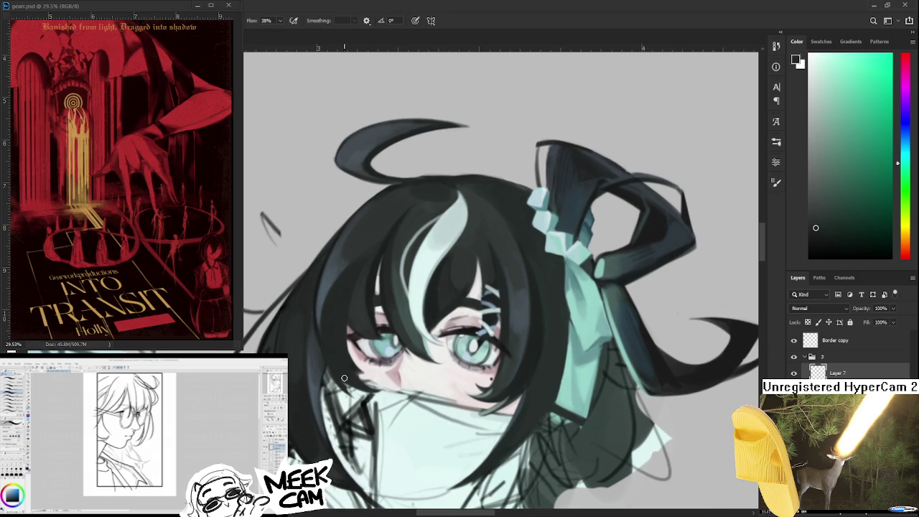
pyautogui.press('e')
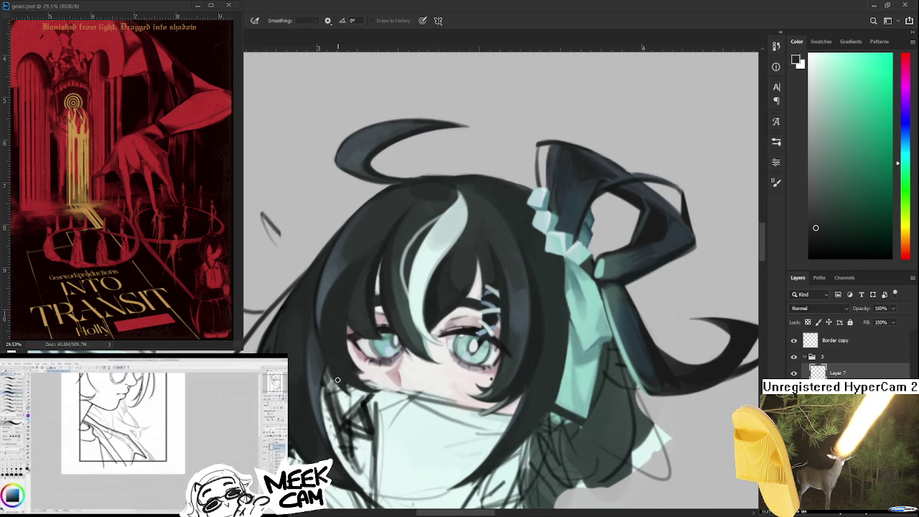
pyautogui.press('b')
pyautogui.press('e')
pyautogui.press('b')
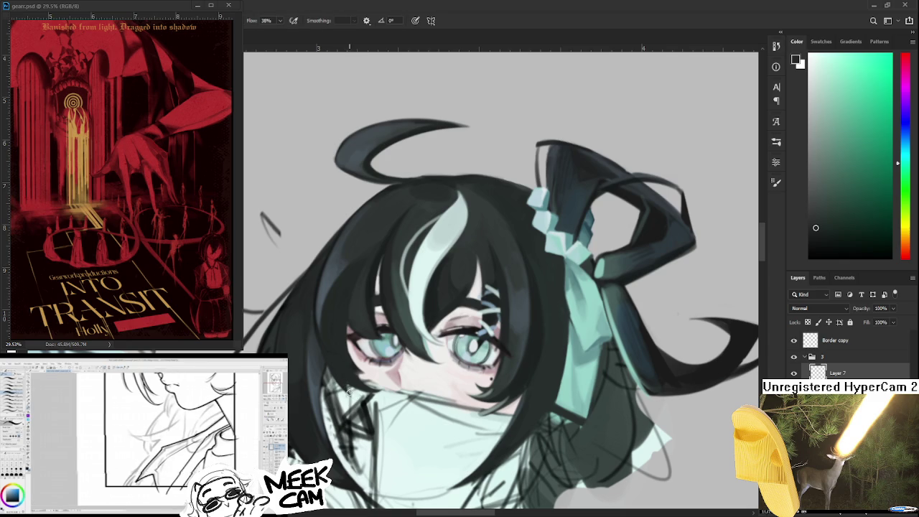
pyautogui.scroll(-2, 345, 372)
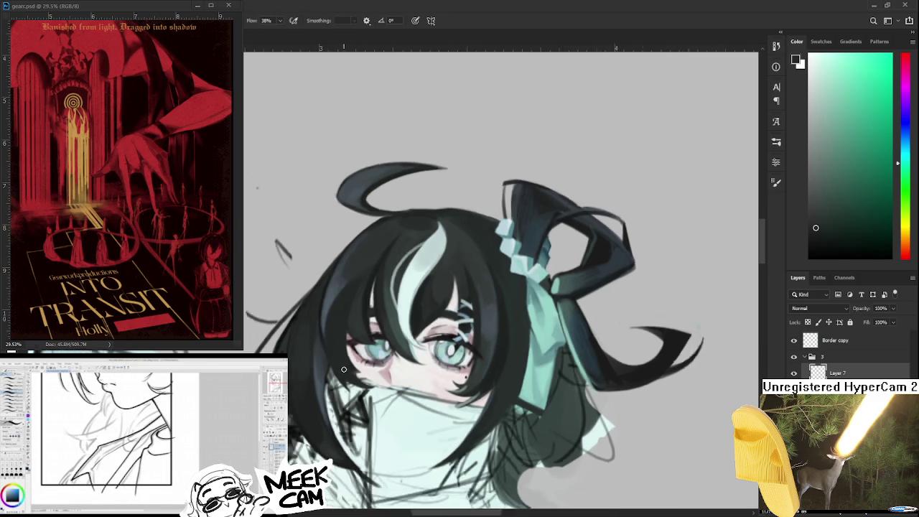
pyautogui.scroll(2, 344, 374)
pyautogui.scroll(2, 343, 374)
# Touch up the hair edges around the face at a tilted canvas angle with eraser and brush
pyautogui.press('r')
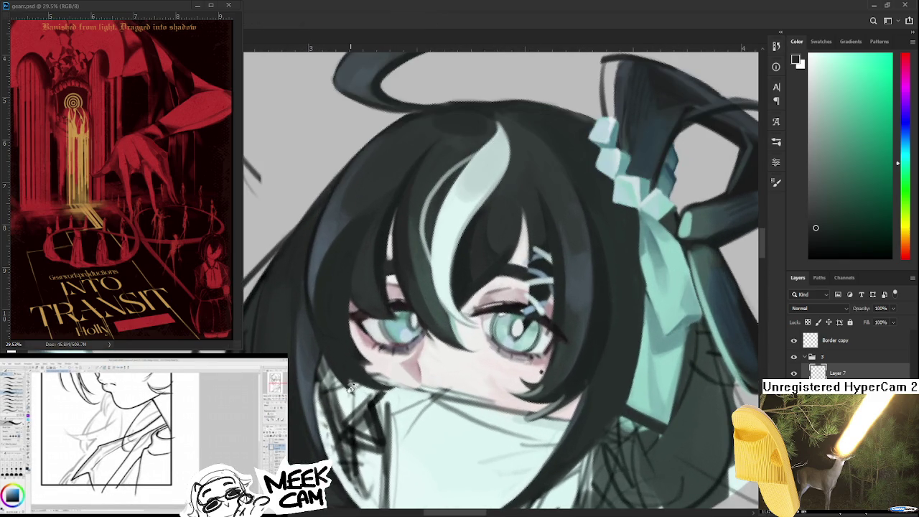
pyautogui.moveTo(343, 374); pyautogui.dragTo(332, 392)
pyautogui.press('e')
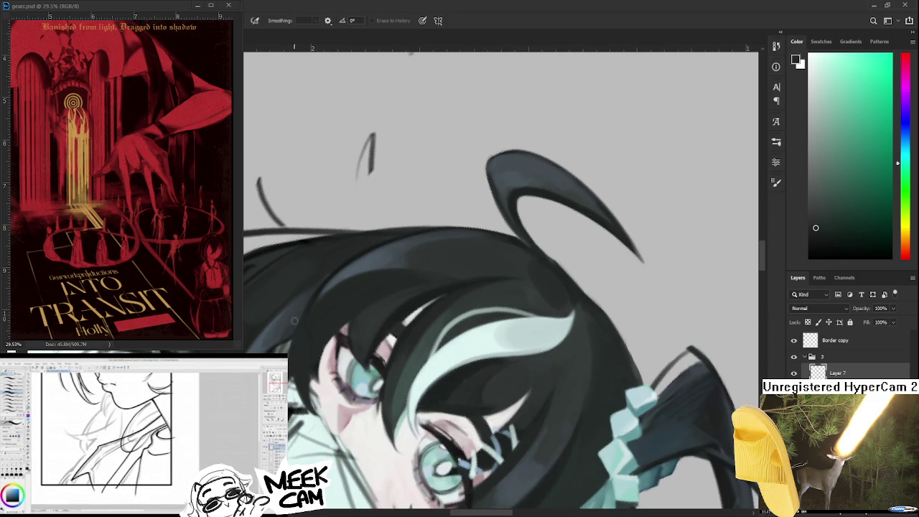
pyautogui.press('b')
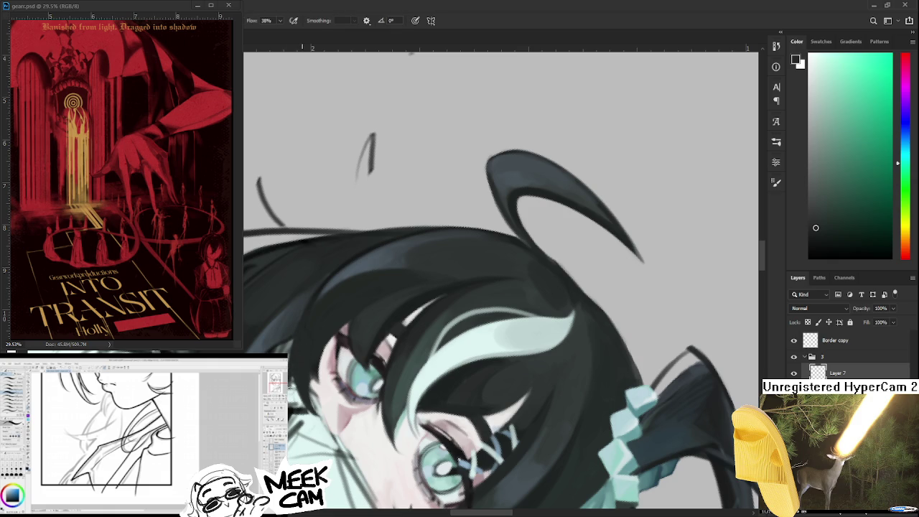
pyautogui.press('e')
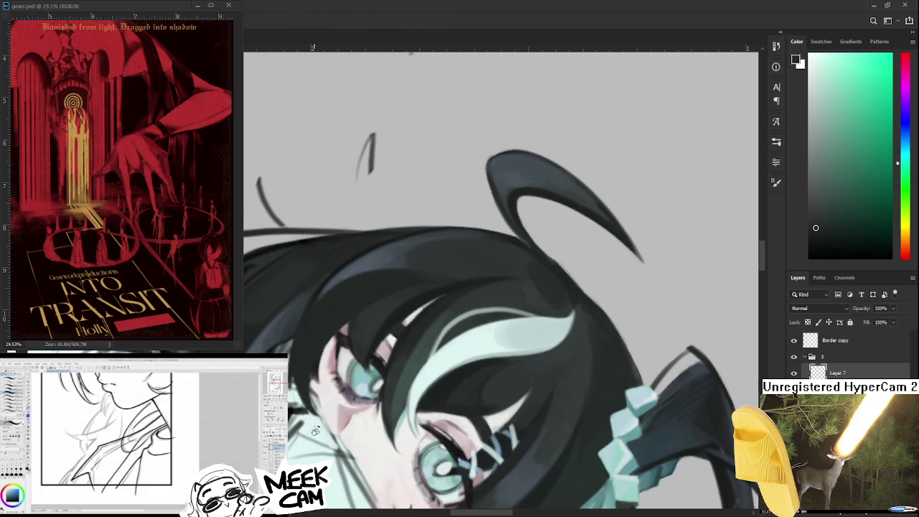
pyautogui.moveTo(297, 355); pyautogui.dragTo(328, 412)
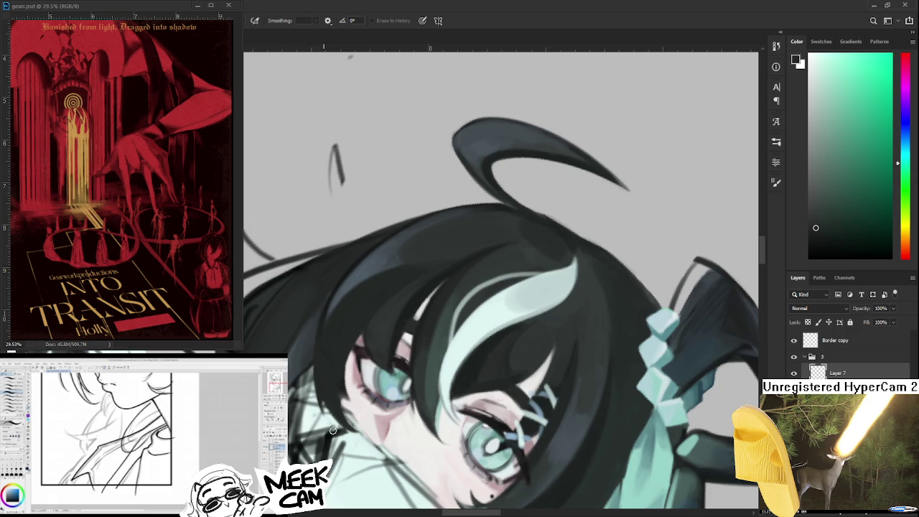
pyautogui.moveTo(363, 409); pyautogui.dragTo(341, 359)
pyautogui.press('b')
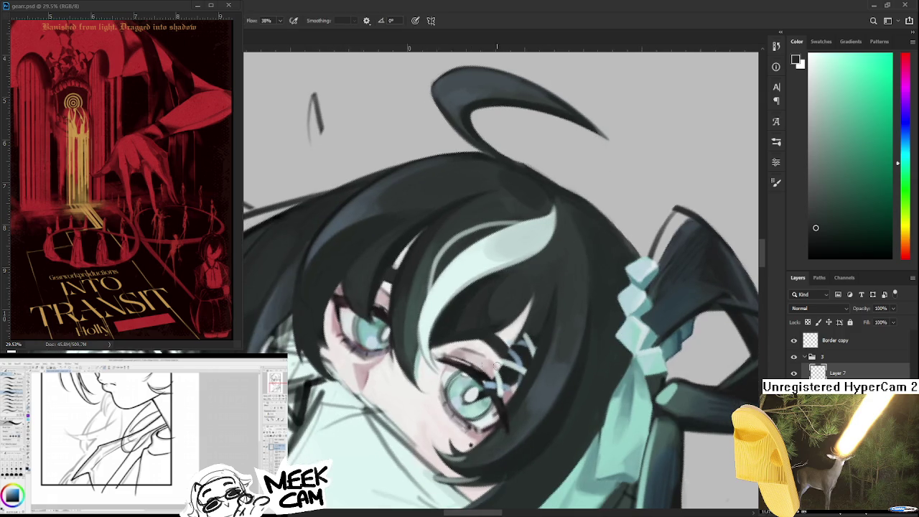
# Paint a dark hair strand curling down past the mole on the other cheek
pyautogui.moveTo(431, 304); pyautogui.dragTo(349, 394)
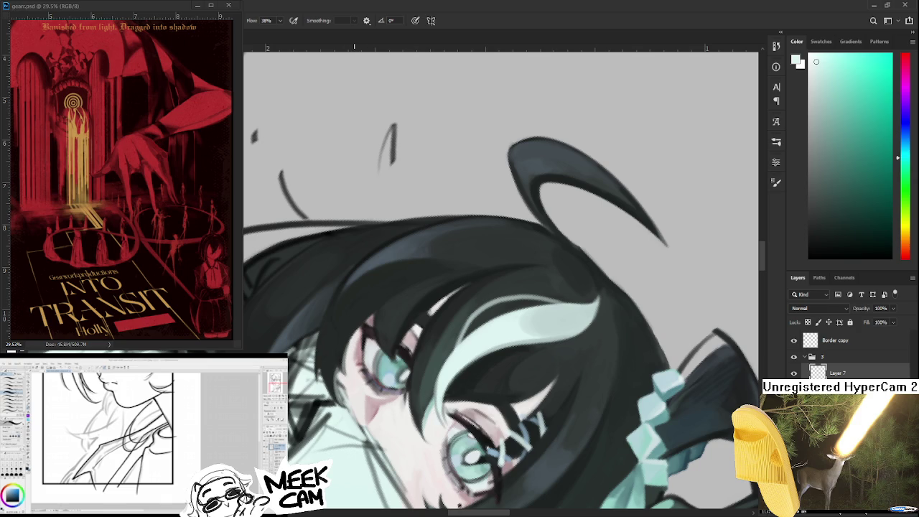
pyautogui.scroll(-2, 354, 350)
pyautogui.moveTo(395, 346)
pyautogui.mouseDown()
pyautogui.moveTo(489, 427)
pyautogui.moveTo(533, 401)
pyautogui.mouseUp()
pyautogui.scroll(2, 499, 373)
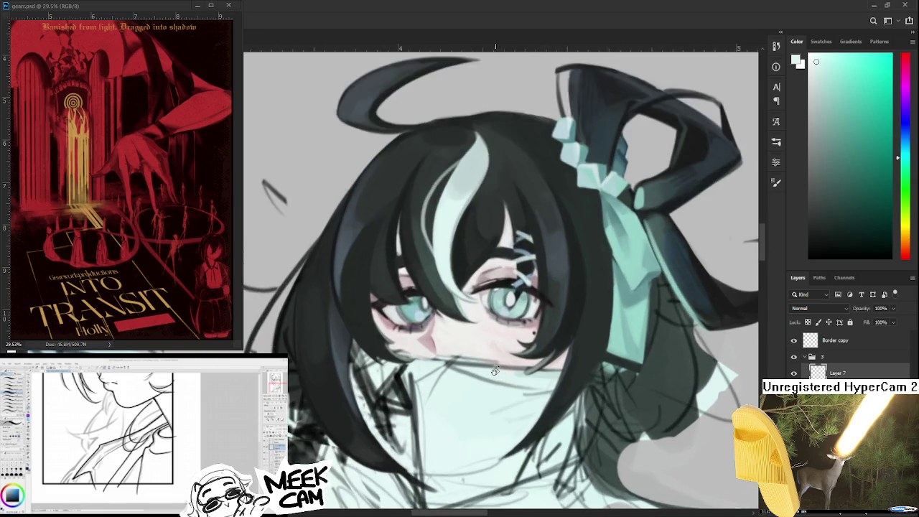
pyautogui.scroll(2, 481, 363)
pyautogui.moveTo(551, 370); pyautogui.dragTo(494, 349)
pyautogui.keyDown('alt'); pyautogui.click(522, 318); pyautogui.keyUp('alt')
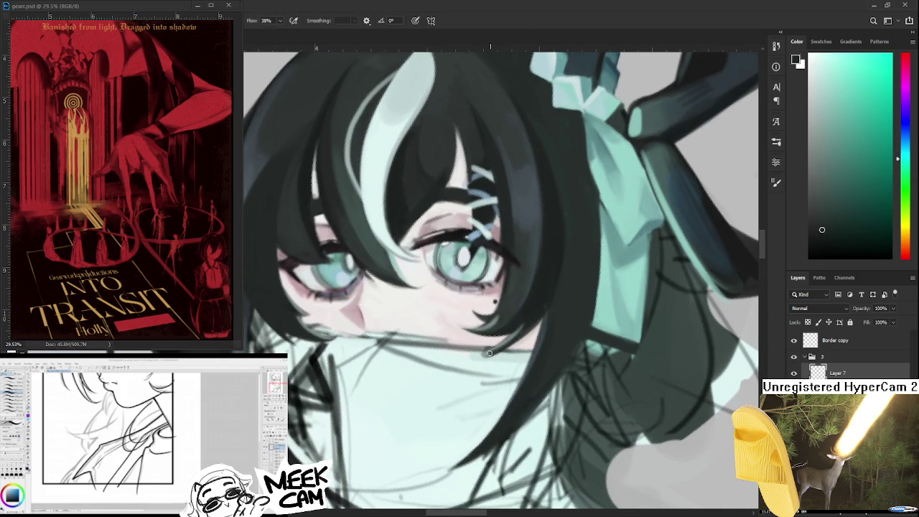
pyautogui.press('e')
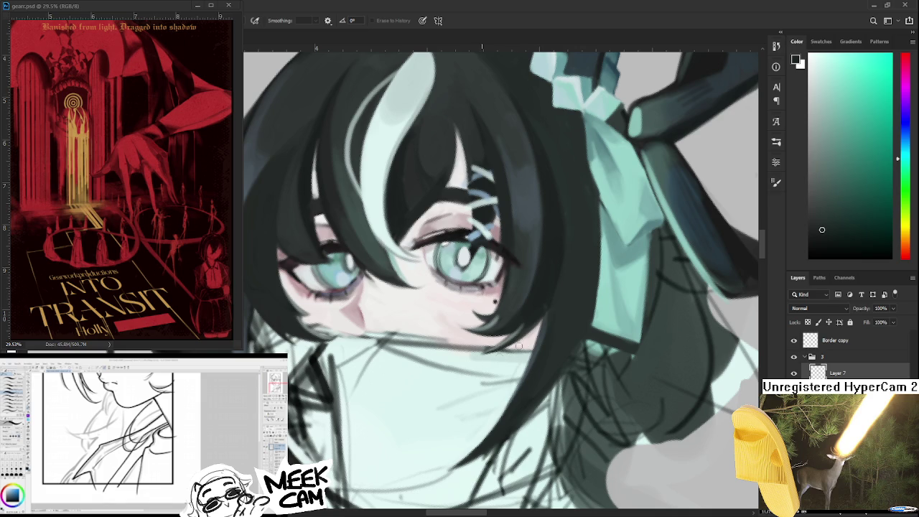
pyautogui.scroll(-2, 541, 334)
pyautogui.scroll(-2, 532, 349)
pyautogui.scroll(3, 532, 350)
pyautogui.scroll(1, 501, 360)
pyautogui.scroll(1, 451, 386)
# Refine the curling strand where it overlaps the mint collar
pyautogui.press('b')
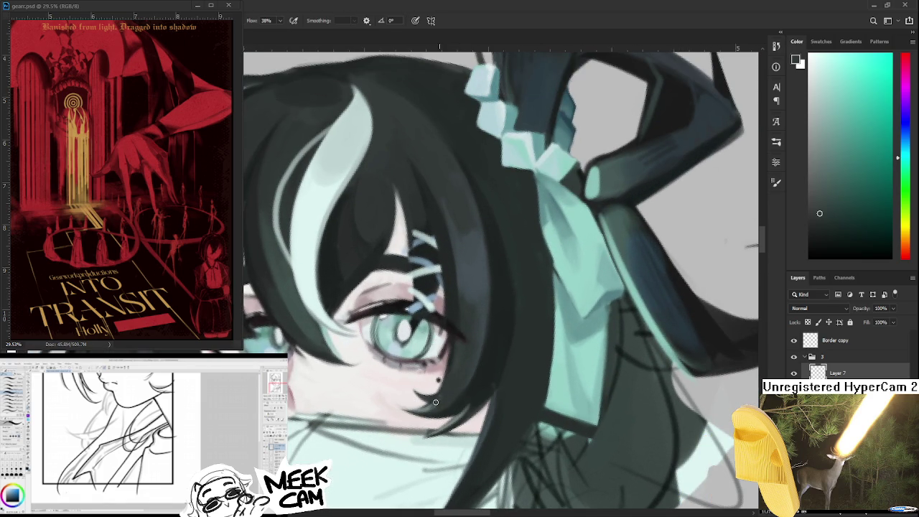
pyautogui.scroll(-2, 453, 398)
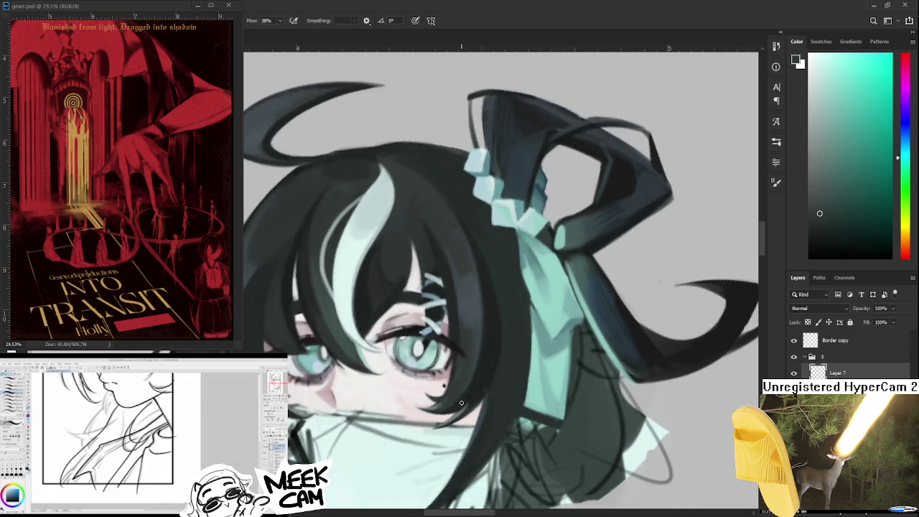
pyautogui.scroll(-2, 461, 403)
pyautogui.scroll(-2, 462, 403)
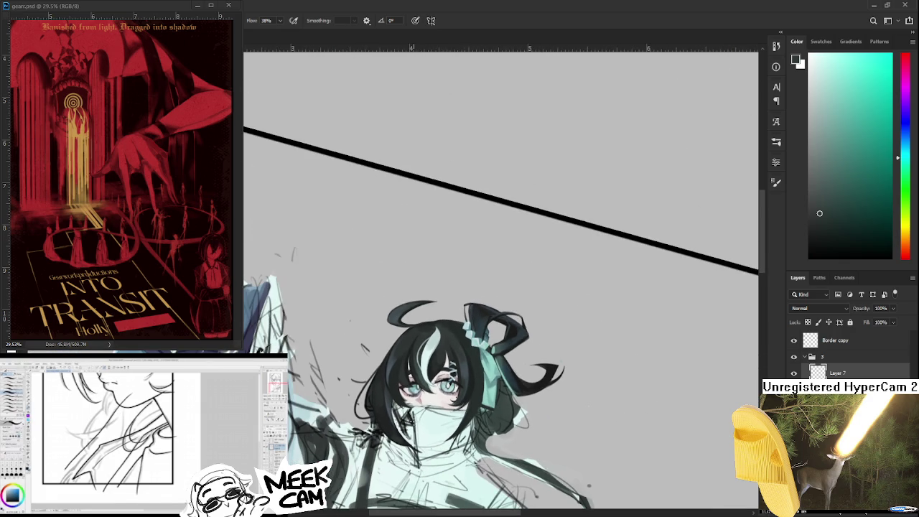
pyautogui.scroll(2, 460, 402)
pyautogui.scroll(1, 438, 417)
pyautogui.scroll(2, 411, 429)
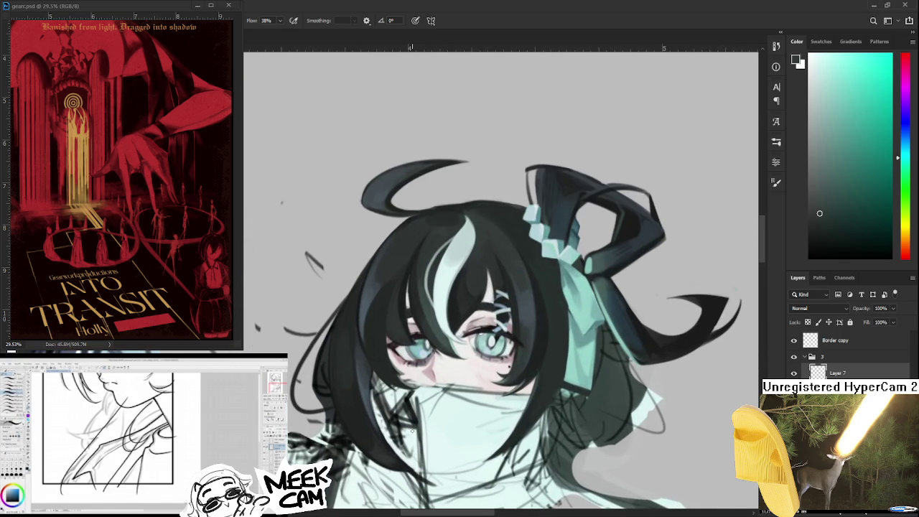
pyautogui.scroll(1, 394, 421)
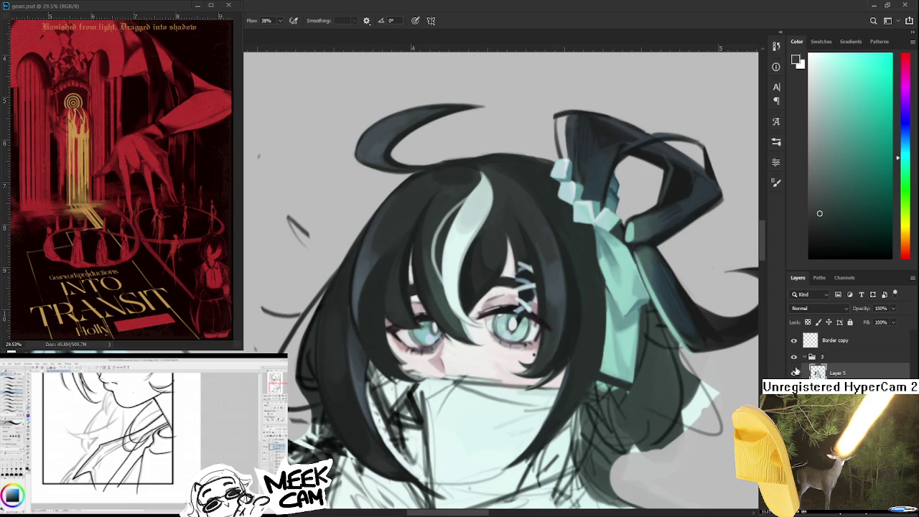
pyautogui.click(836, 373)
# Paint near the eye with sampled dark teal hair tones and a near-white pink skin tone
pyautogui.scroll(-2, 387, 351)
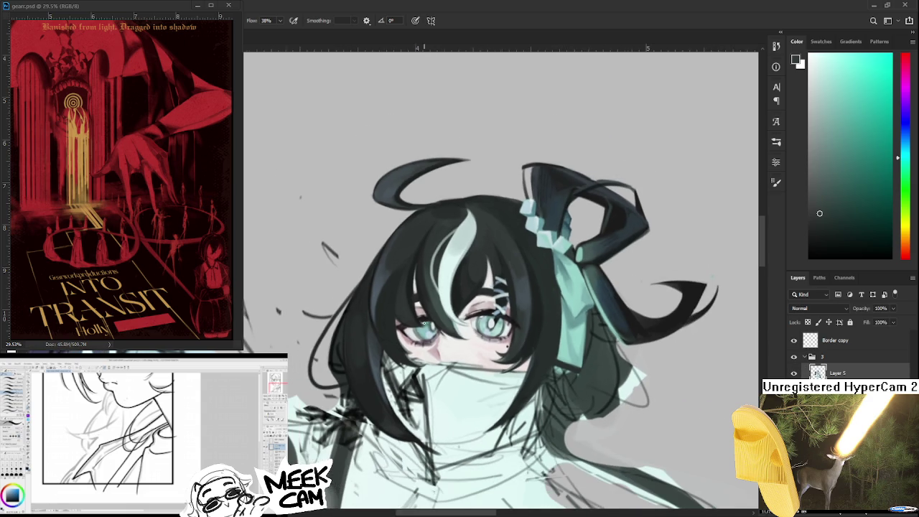
pyautogui.scroll(1, 387, 352)
pyautogui.scroll(2, 387, 352)
pyautogui.scroll(1, 391, 356)
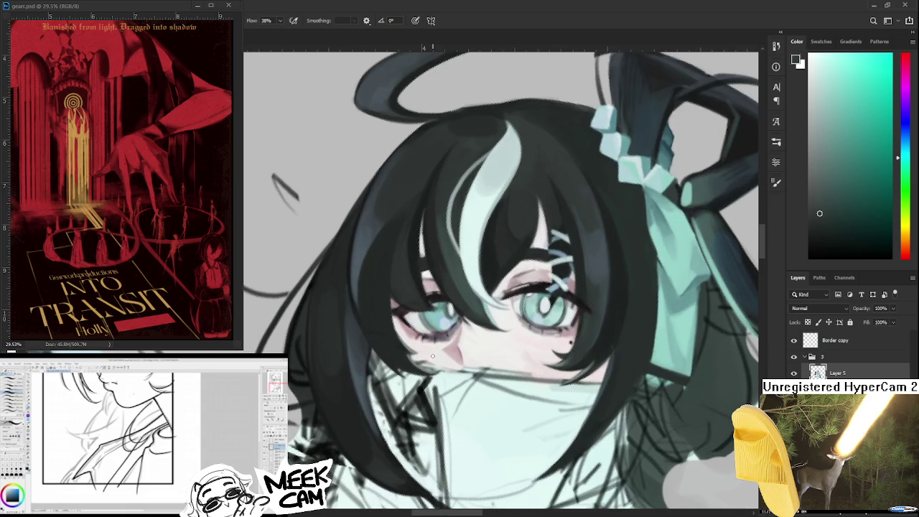
pyautogui.scroll(1, 402, 363)
pyautogui.moveTo(408, 366); pyautogui.dragTo(324, 318)
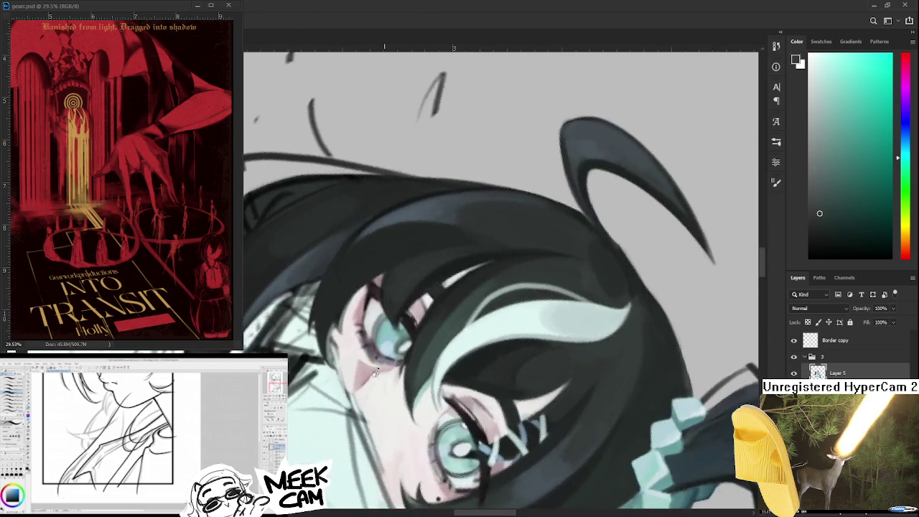
pyautogui.keyDown('alt'); pyautogui.click(325, 318); pyautogui.keyUp('alt')
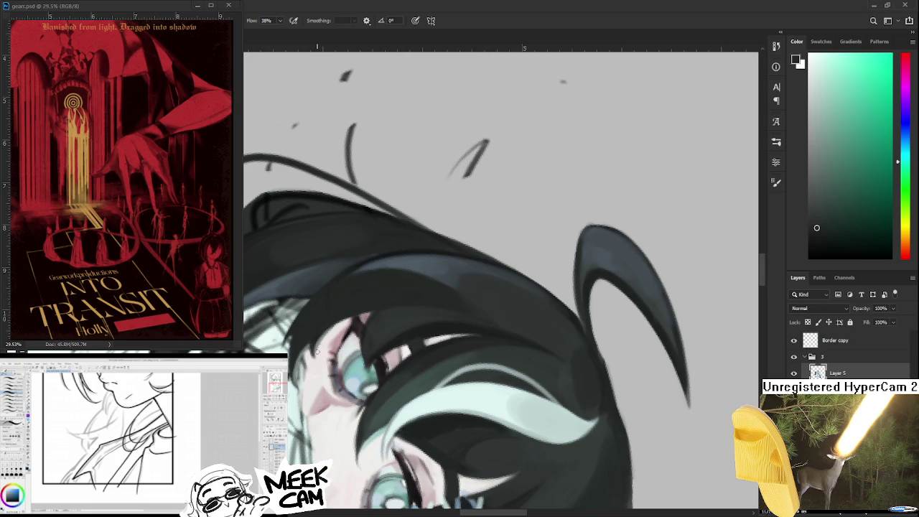
pyautogui.keyDown('alt'); pyautogui.click(318, 328); pyautogui.keyUp('alt')
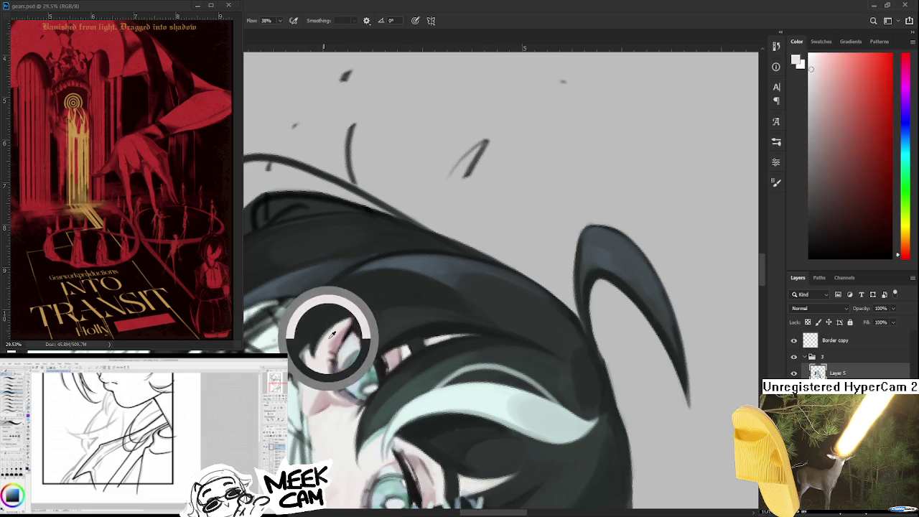
pyautogui.keyDown('alt'); pyautogui.click(329, 330); pyautogui.keyUp('alt')
pyautogui.keyDown('alt'); pyautogui.click(320, 332); pyautogui.keyUp('alt')
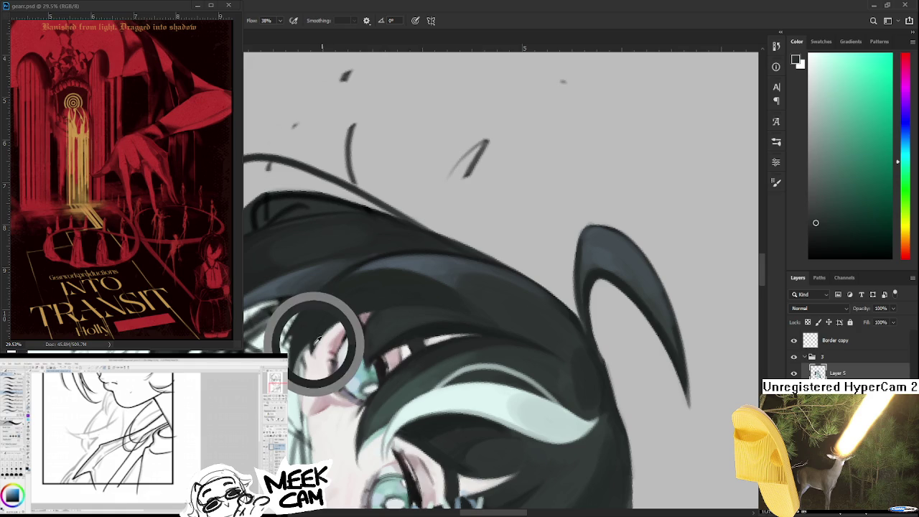
pyautogui.keyDown('alt'); pyautogui.click(329, 330); pyautogui.keyUp('alt')
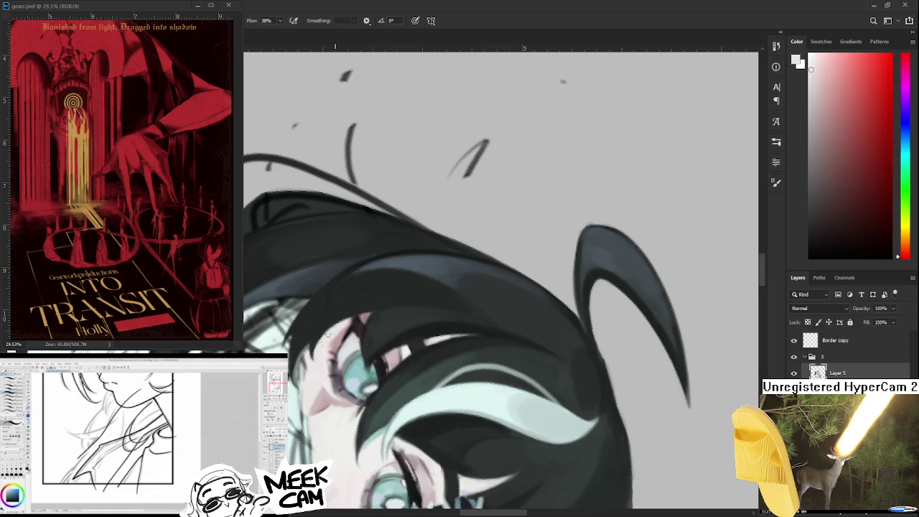
# Add dark teal hair touches beside the eye, then return the canvas upright
pyautogui.moveTo(336, 327); pyautogui.dragTo(601, 355)
pyautogui.scroll(-5, 601, 356)
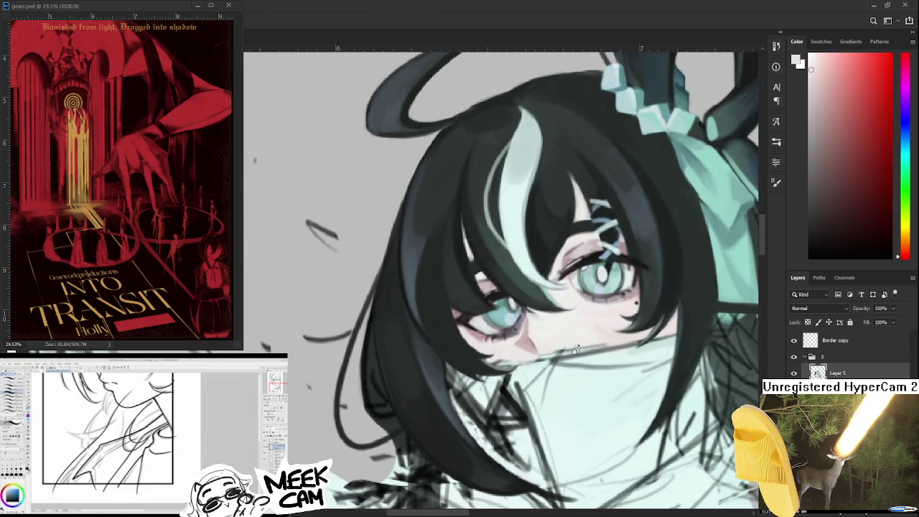
pyautogui.moveTo(545, 374); pyautogui.dragTo(502, 439)
pyautogui.scroll(4, 502, 439)
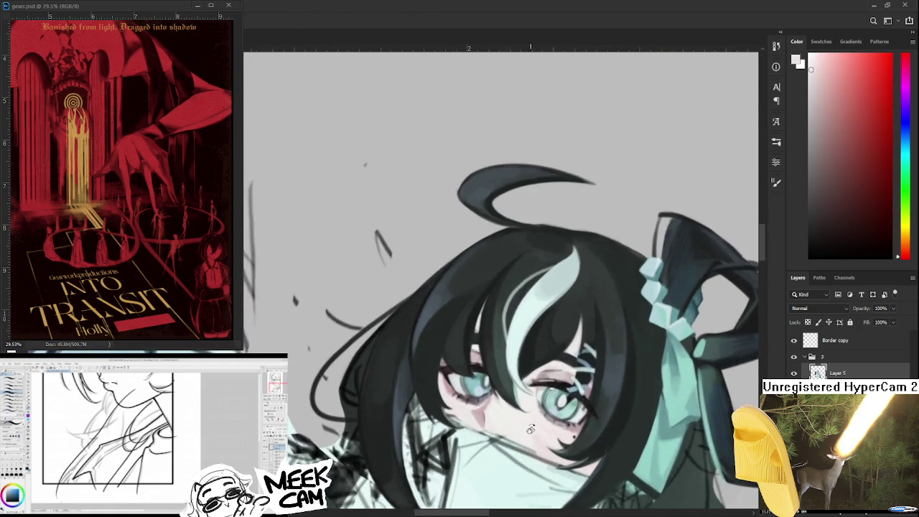
pyautogui.keyDown('alt'); pyautogui.click(647, 373); pyautogui.keyUp('alt')
pyautogui.moveTo(647, 372); pyautogui.dragTo(624, 390)
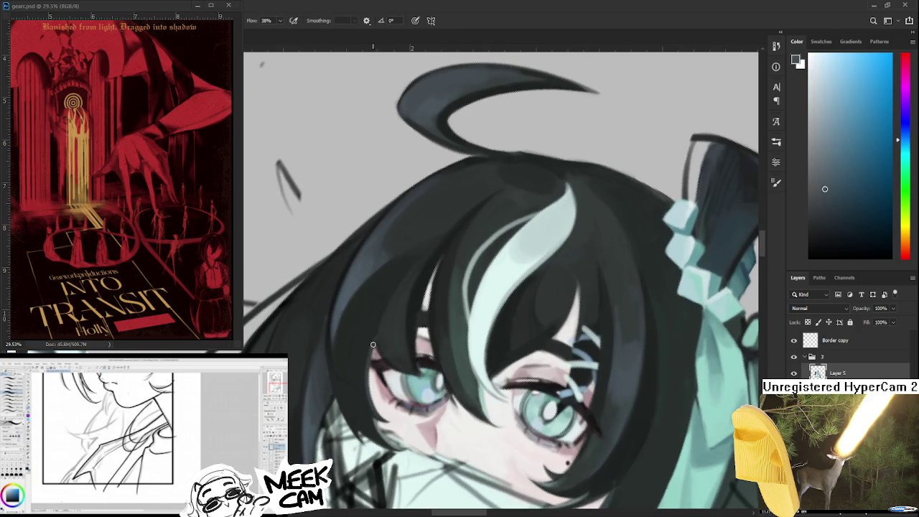
pyautogui.scroll(-2, 373, 344)
pyautogui.scroll(-1, 419, 391)
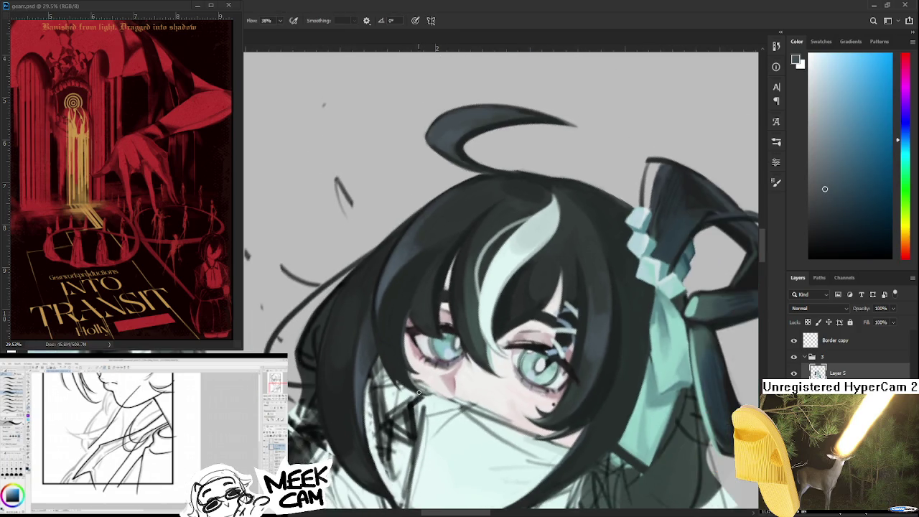
pyautogui.scroll(-3, 419, 391)
pyautogui.moveTo(431, 374); pyautogui.dragTo(516, 407)
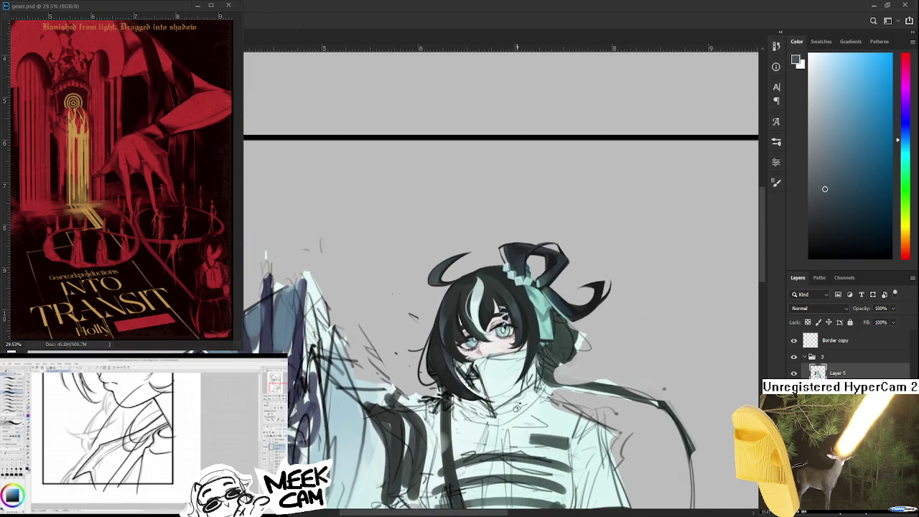
pyautogui.scroll(1, 515, 368)
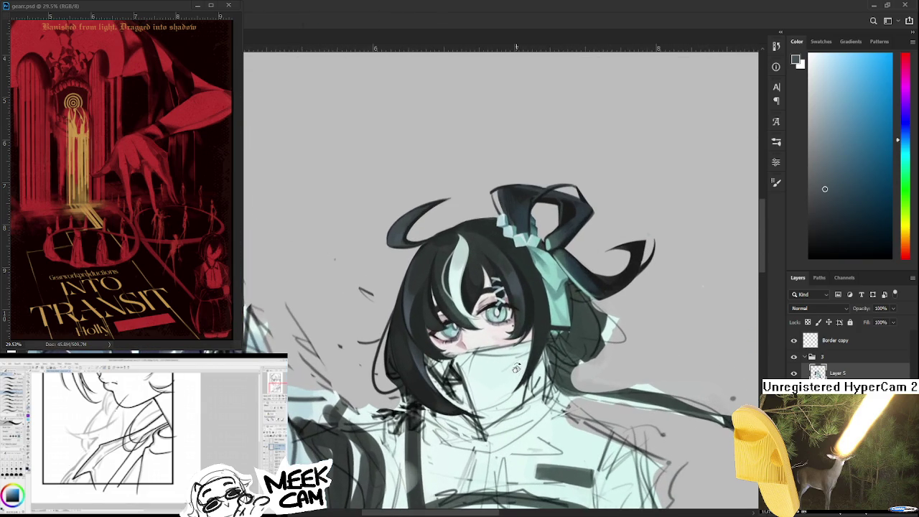
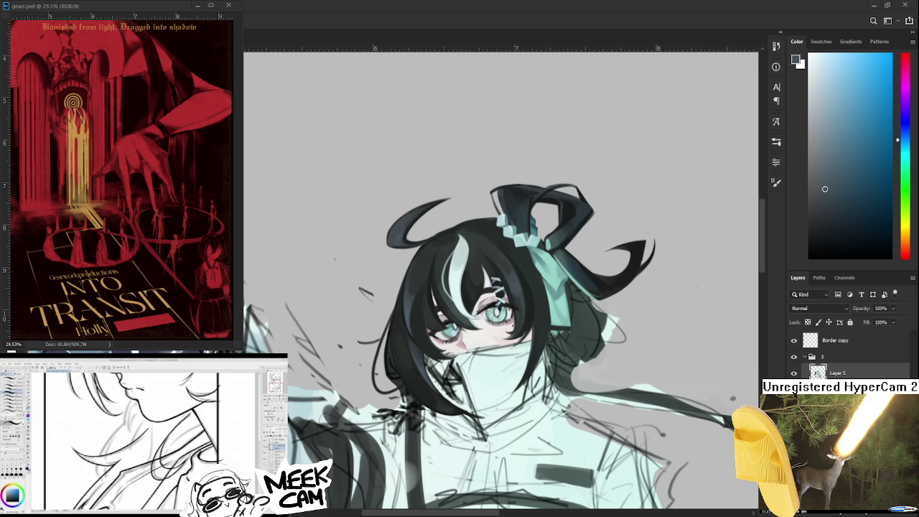
# Zoom in, rotate the canvas so the face sits upright, and sample a colour
pyautogui.scroll(2, 476, 417)
pyautogui.scroll(2, 472, 391)
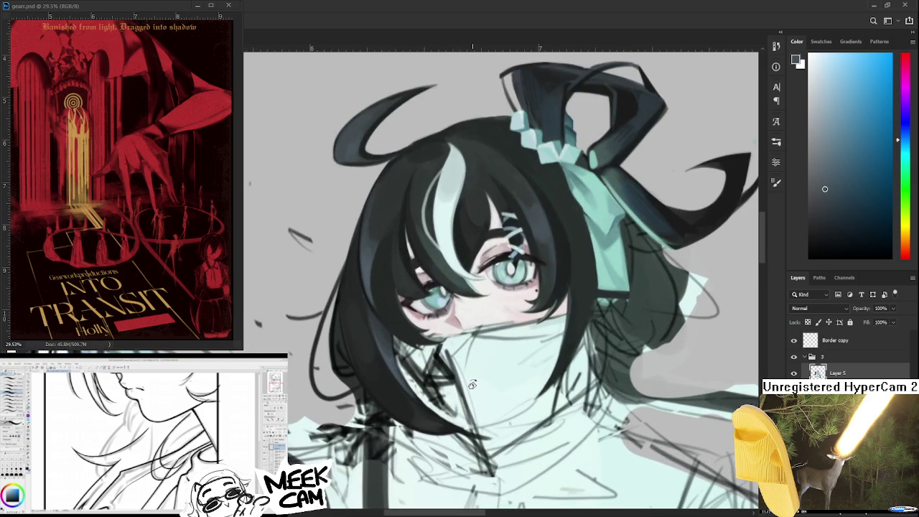
pyautogui.moveTo(472, 385); pyautogui.dragTo(337, 352)
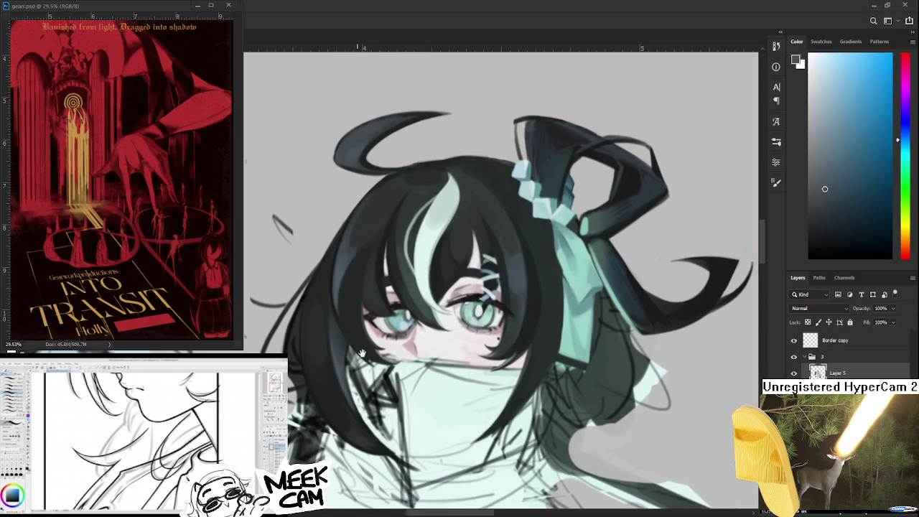
pyautogui.keyDown('alt'); pyautogui.click(338, 352); pyautogui.keyUp('alt')
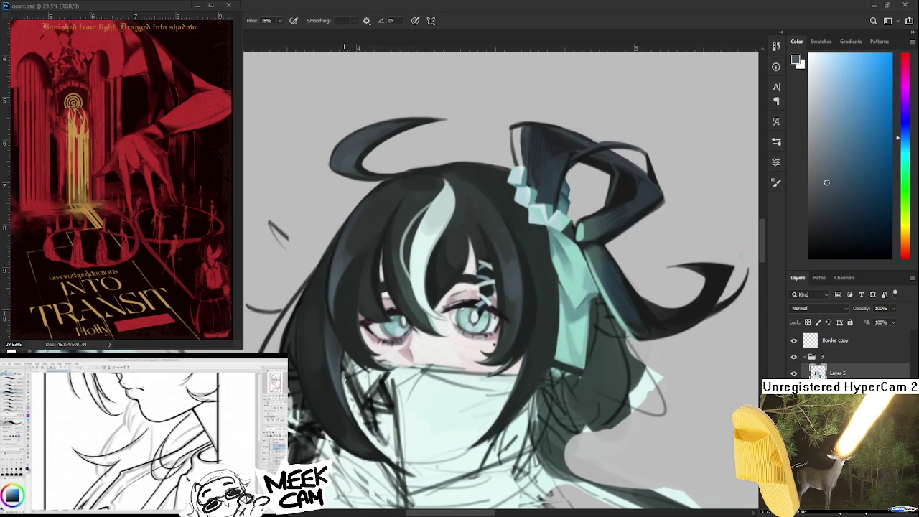
# Sample the pale mint from the collar and fine-tune it from nearby pixels
pyautogui.scroll(1, 346, 380)
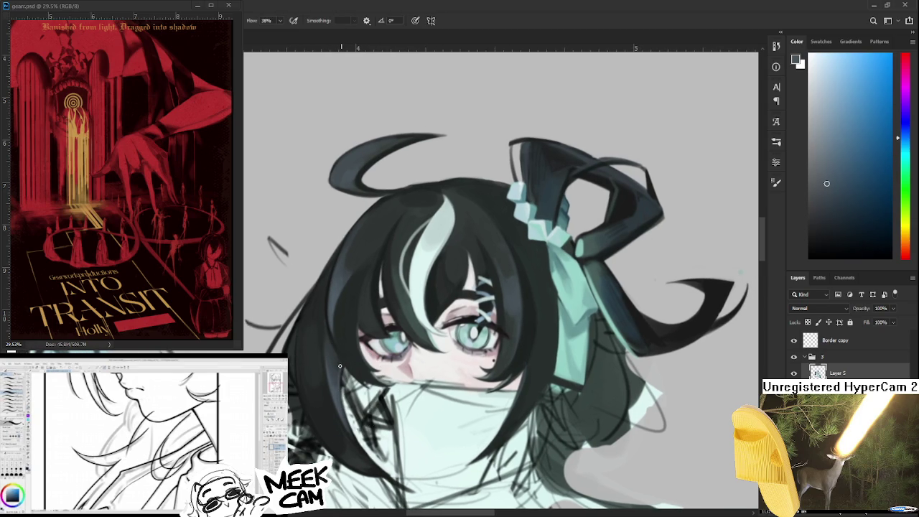
pyautogui.scroll(-1, 347, 388)
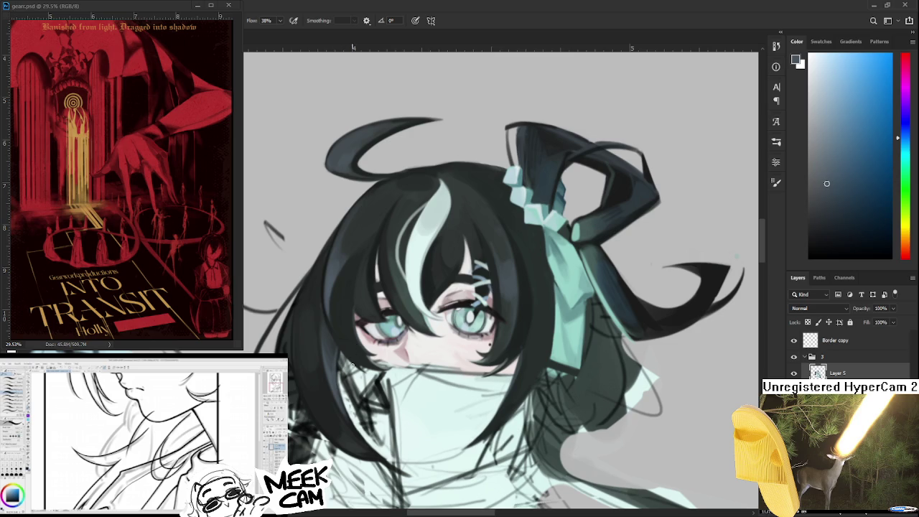
pyautogui.scroll(1, 352, 364)
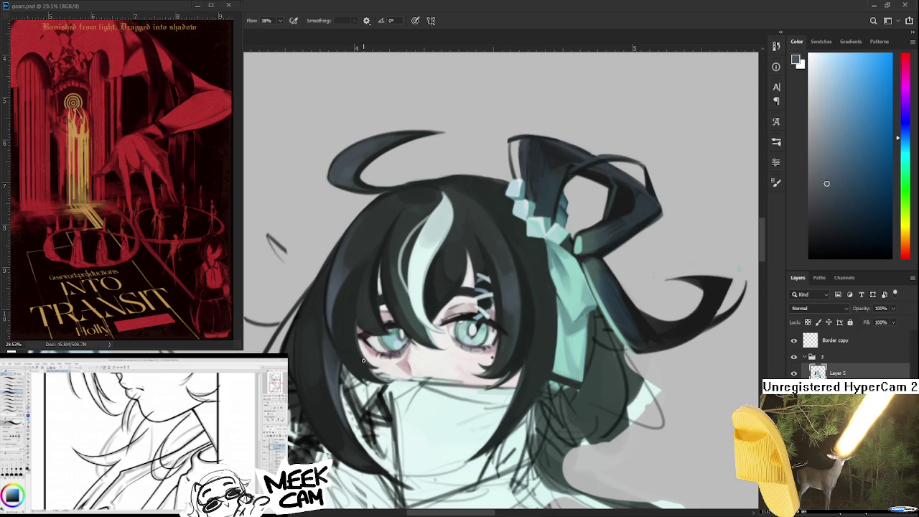
pyautogui.scroll(-1, 352, 380)
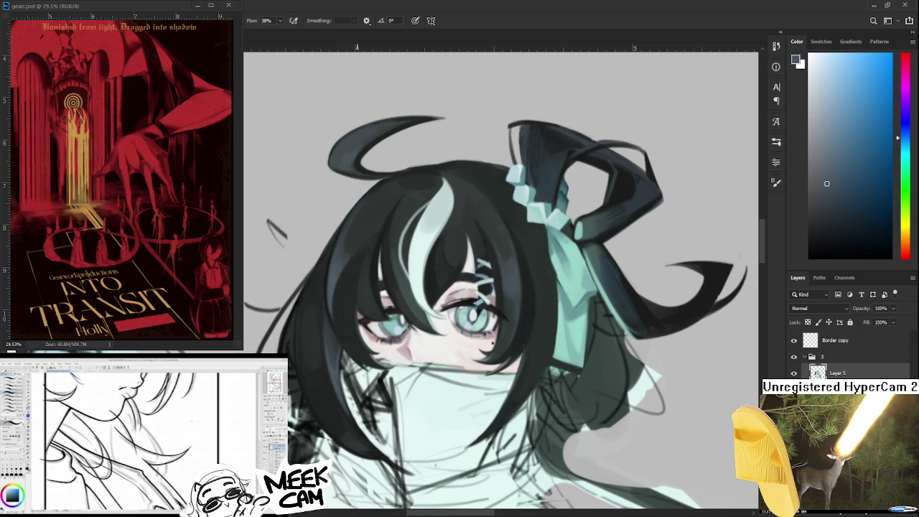
pyautogui.keyDown('alt'); pyautogui.click(363, 381); pyautogui.keyUp('alt')
pyautogui.keyDown('alt'); pyautogui.click(369, 377); pyautogui.keyUp('alt')
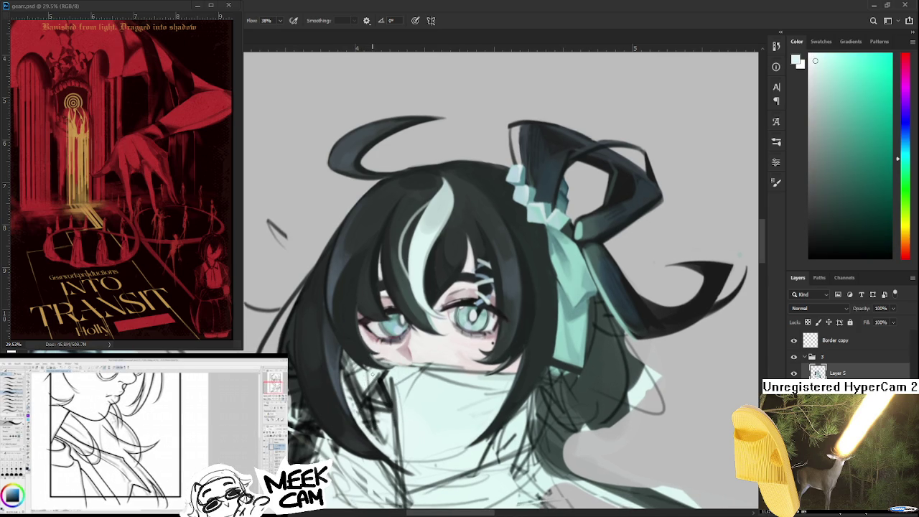
pyautogui.keyDown('alt'); pyautogui.click(376, 373); pyautogui.keyUp('alt')
pyautogui.moveTo(355, 362); pyautogui.dragTo(361, 371)
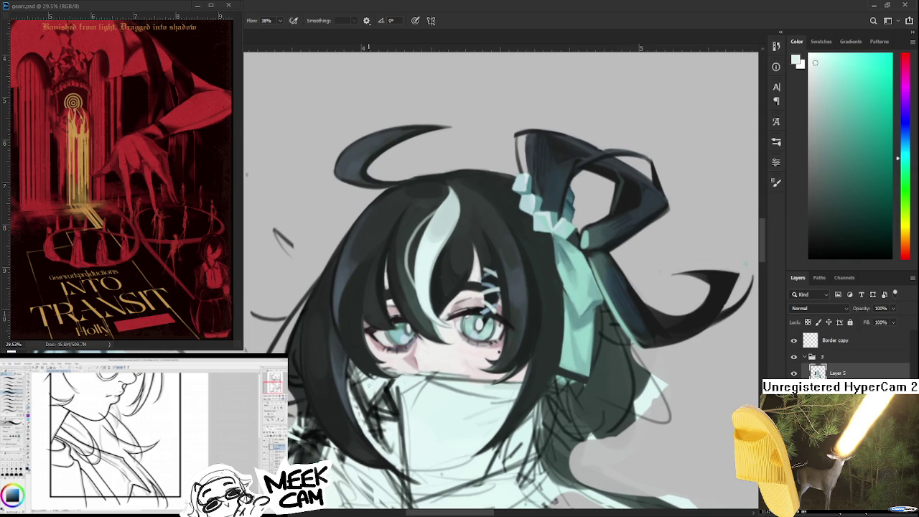
pyautogui.scroll(1, 367, 369)
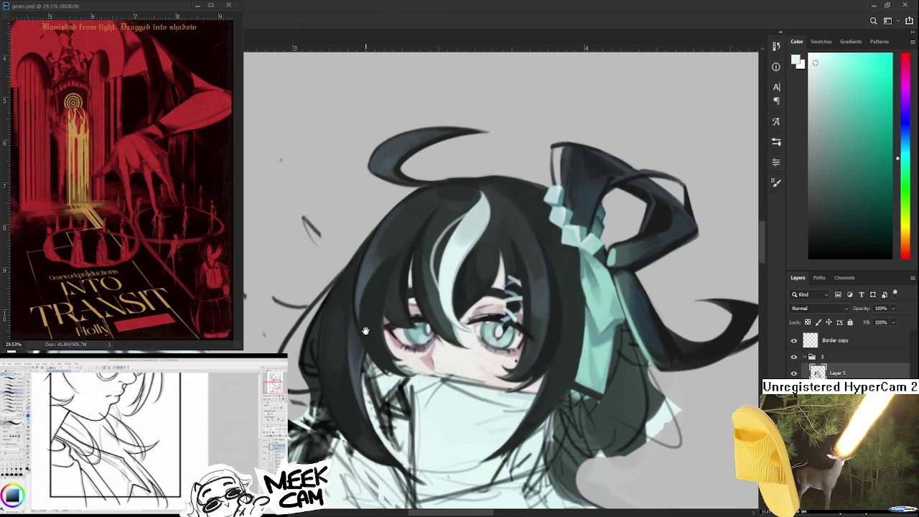
# Recentre the tilted face and alternate sampling dark blue-grey, muted blue and green-teal from the hair
pyautogui.moveTo(365, 331); pyautogui.dragTo(363, 352)
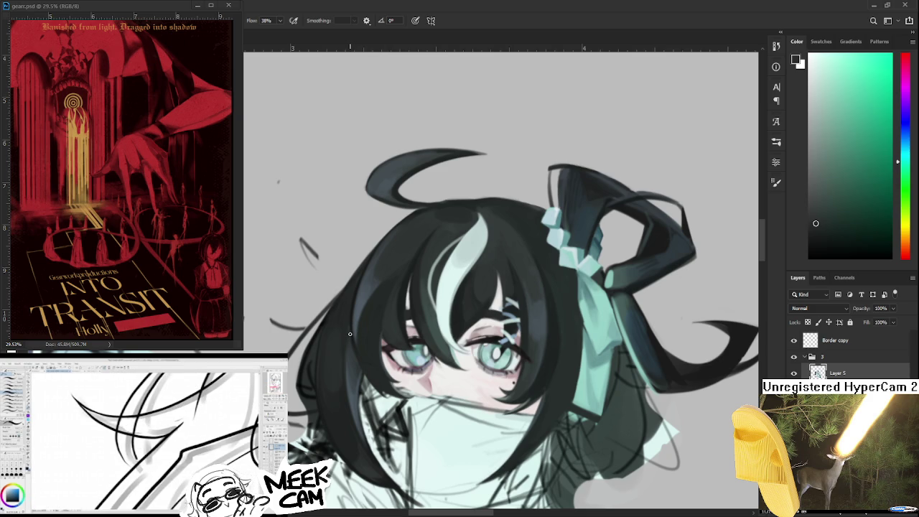
pyautogui.moveTo(338, 357); pyautogui.dragTo(351, 302)
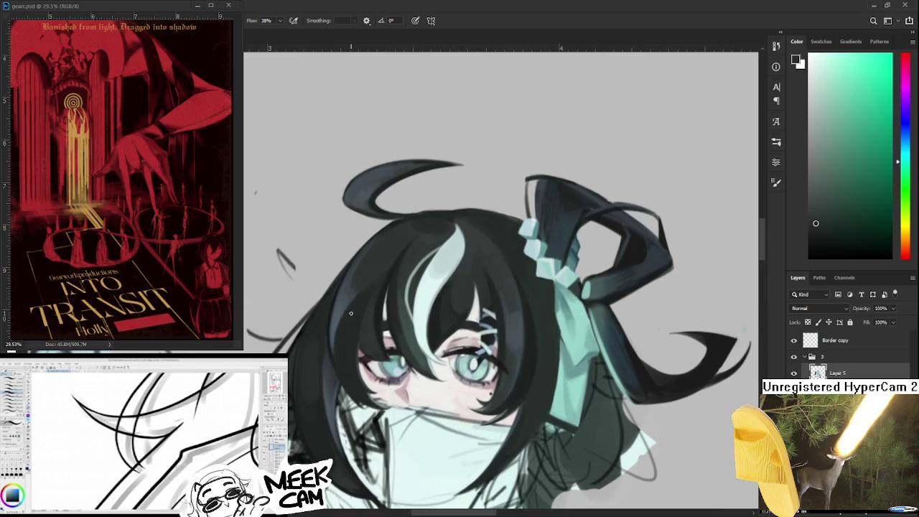
pyautogui.keyDown('alt'); pyautogui.click(339, 304); pyautogui.keyUp('alt')
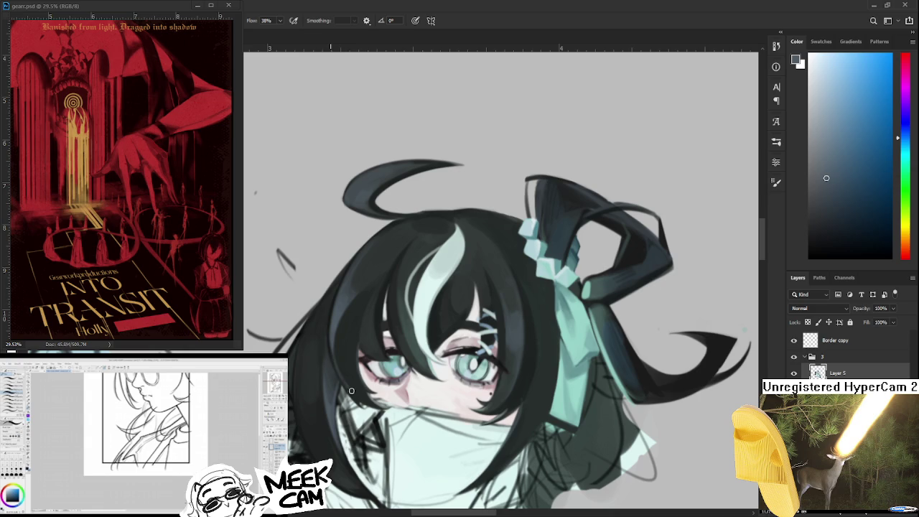
pyautogui.keyDown('alt'); pyautogui.click(335, 350); pyautogui.keyUp('alt')
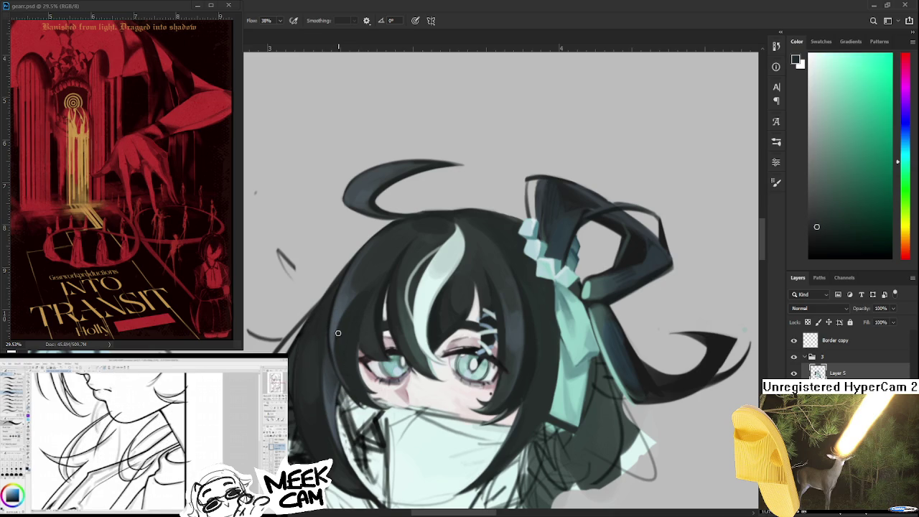
pyautogui.keyDown('alt'); pyautogui.click(331, 324); pyautogui.keyUp('alt')
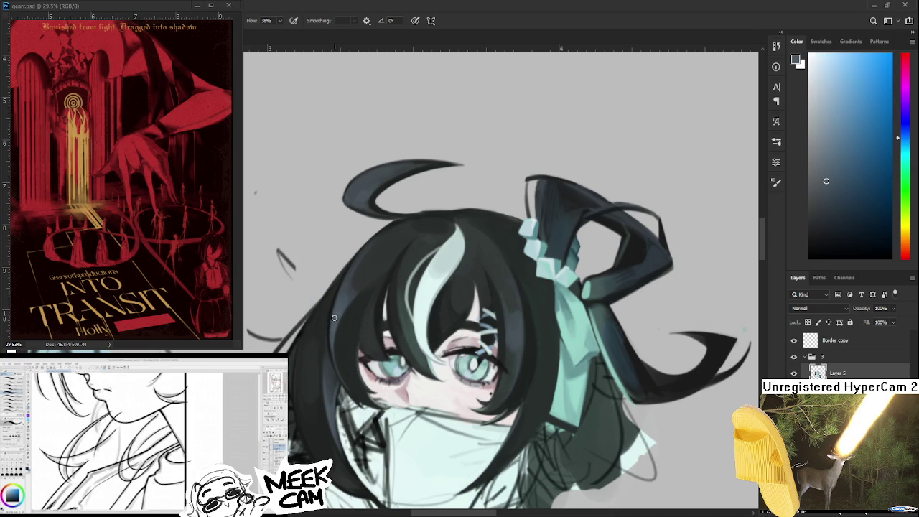
pyautogui.keyDown('alt'); pyautogui.click(348, 366); pyautogui.keyUp('alt')
pyautogui.keyDown('alt'); pyautogui.click(351, 367); pyautogui.keyUp('alt')
pyautogui.keyDown('alt'); pyautogui.click(328, 335); pyautogui.keyUp('alt')
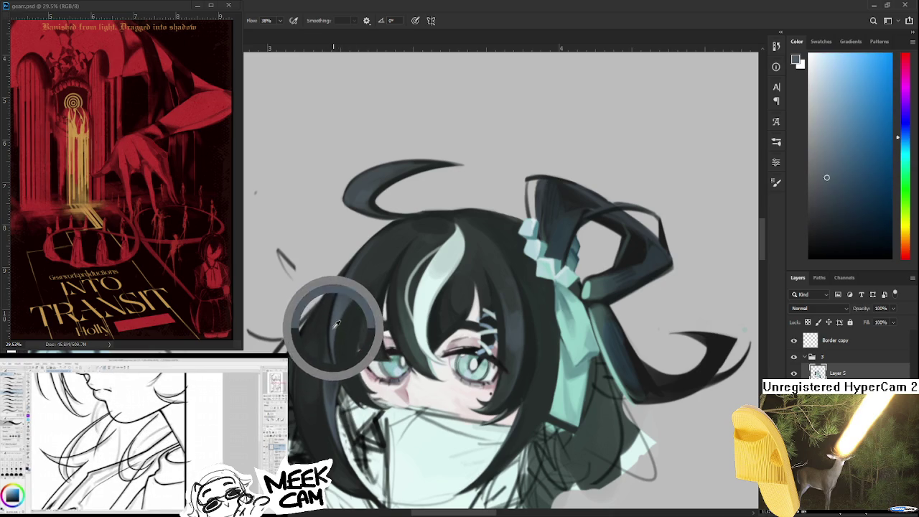
pyautogui.keyDown('alt'); pyautogui.click(339, 345); pyautogui.keyUp('alt')
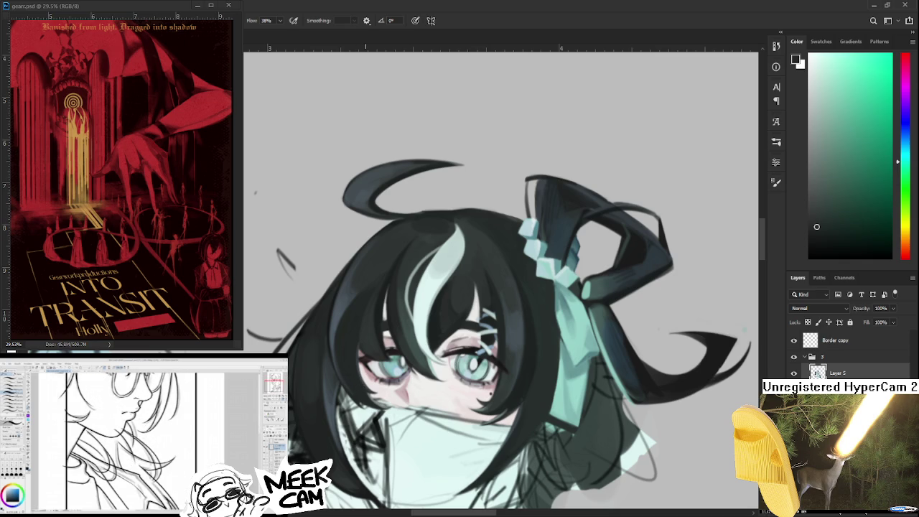
# Rotate the view with R and sample hair shades beside the eye, up to a higher blue-grey
pyautogui.press('r')
pyautogui.moveTo(373, 355)
pyautogui.mouseDown()
pyautogui.moveTo(387, 354)
pyautogui.moveTo(380, 327)
pyautogui.mouseUp()
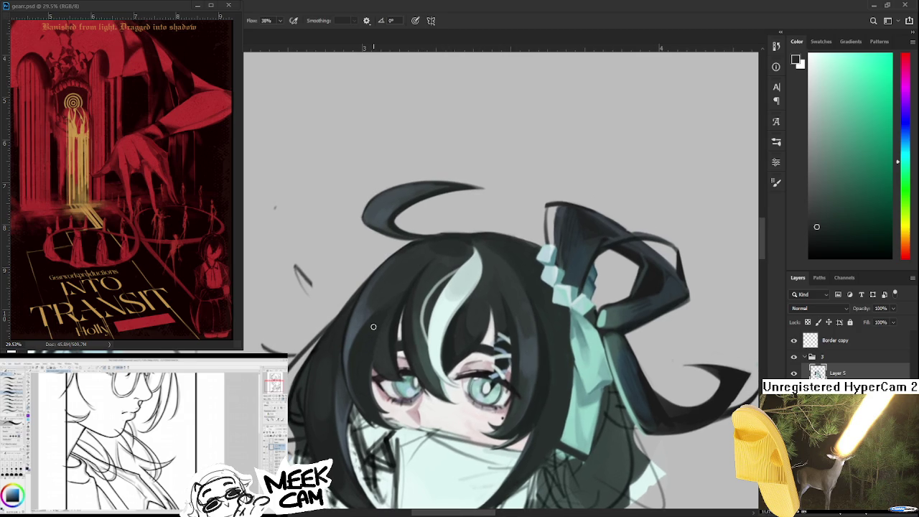
pyautogui.keyDown('alt'); pyautogui.click(380, 325); pyautogui.keyUp('alt')
pyautogui.keyDown('alt'); pyautogui.click(361, 373); pyautogui.keyUp('alt')
pyautogui.keyDown('alt'); pyautogui.click(358, 376); pyautogui.keyUp('alt')
pyautogui.moveTo(357, 375); pyautogui.dragTo(356, 351)
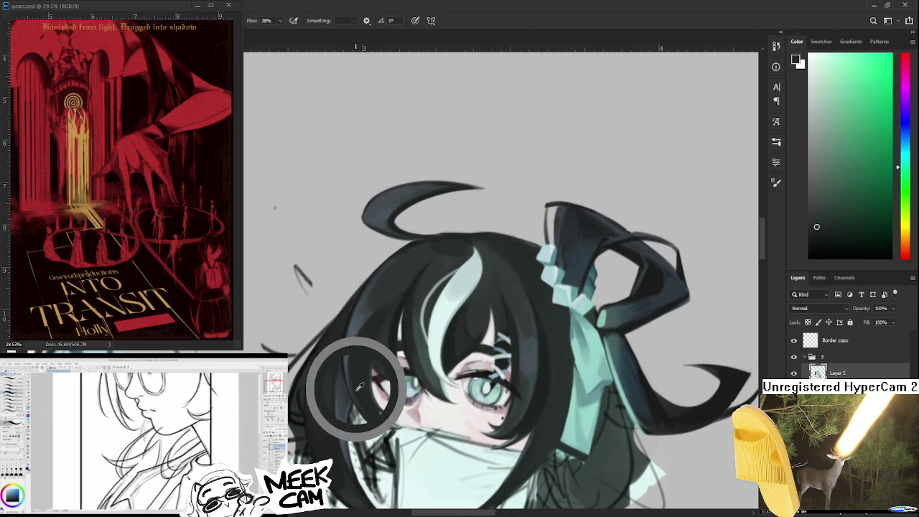
pyautogui.keyDown('alt'); pyautogui.click(362, 397); pyautogui.keyUp('alt')
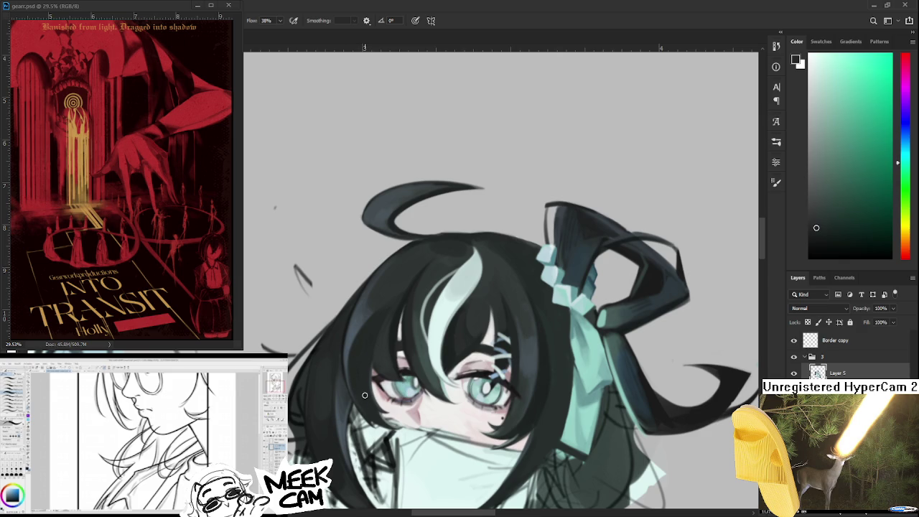
pyautogui.keyDown('alt'); pyautogui.click(363, 372); pyautogui.keyUp('alt')
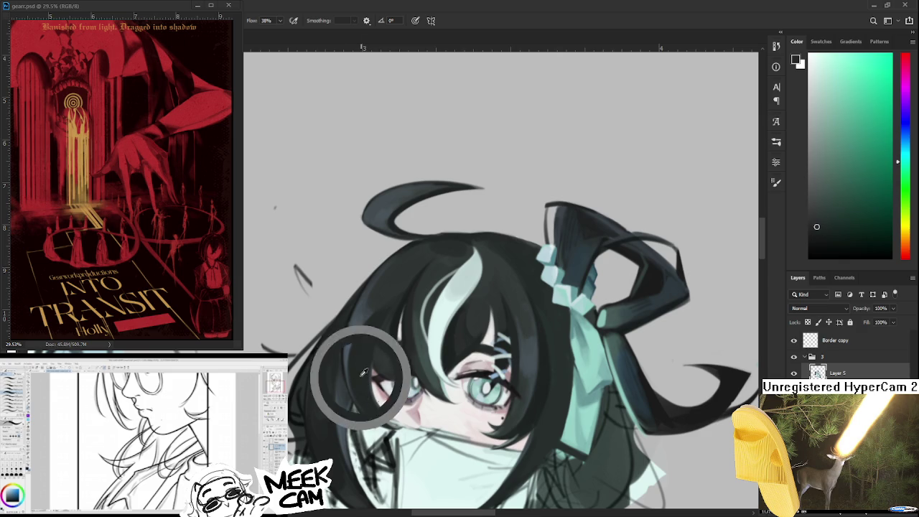
pyautogui.moveTo(364, 372); pyautogui.dragTo(348, 332)
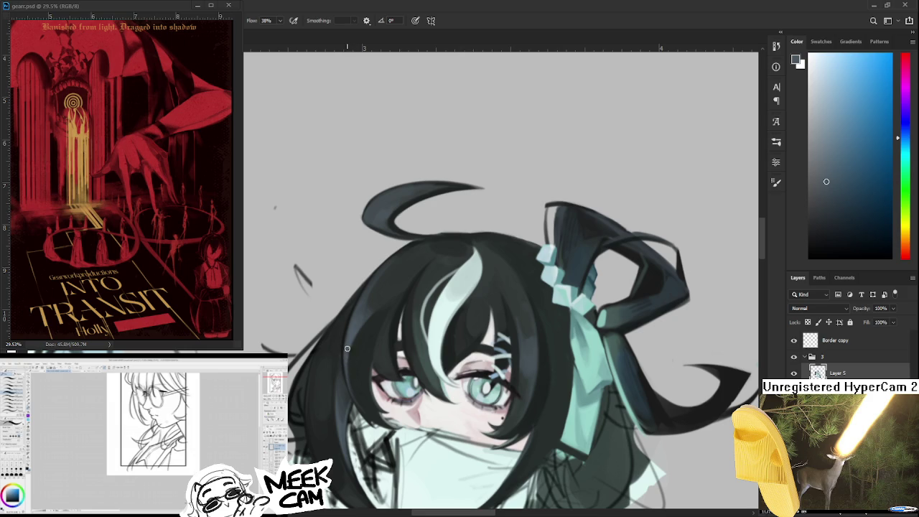
# Alternate dark green, dark blue-grey, near-black green and blue samples along the strand beside the eye
pyautogui.keyDown('alt'); pyautogui.click(349, 368); pyautogui.keyUp('alt')
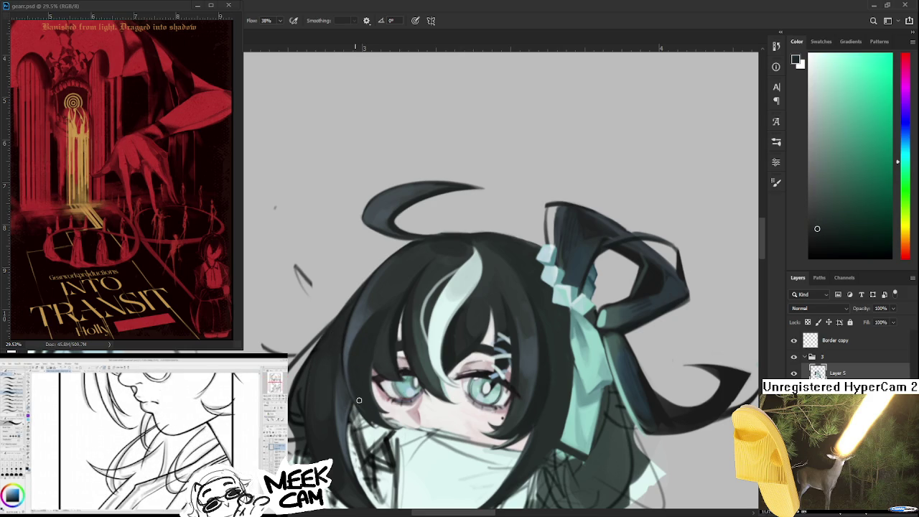
pyautogui.moveTo(359, 400)
pyautogui.mouseDown()
pyautogui.moveTo(352, 345)
pyautogui.moveTo(353, 369)
pyautogui.moveTo(365, 348)
pyautogui.mouseUp()
pyautogui.keyDown('alt'); pyautogui.click(360, 379); pyautogui.keyUp('alt')
pyautogui.keyDown('alt'); pyautogui.click(360, 349); pyautogui.keyUp('alt')
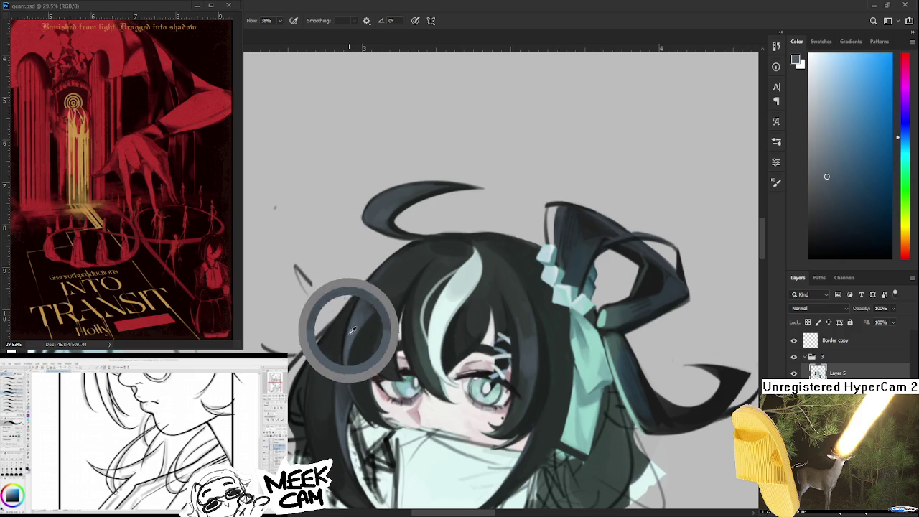
pyautogui.keyDown('alt'); pyautogui.click(356, 319); pyautogui.keyUp('alt')
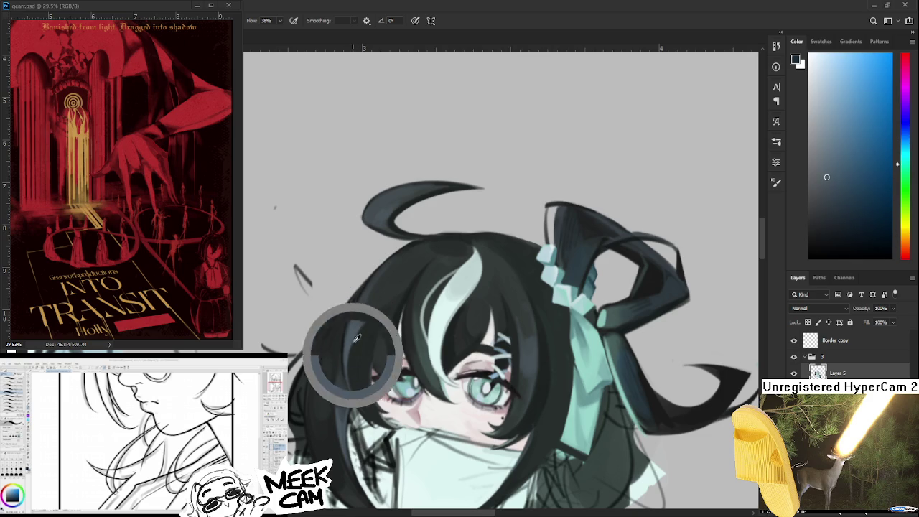
pyautogui.keyDown('alt'); pyautogui.click(358, 338); pyautogui.keyUp('alt')
pyautogui.keyDown('alt'); pyautogui.click(359, 338); pyautogui.keyUp('alt')
pyautogui.moveTo(379, 294)
pyautogui.mouseDown()
pyautogui.moveTo(371, 321)
pyautogui.moveTo(348, 343)
pyautogui.mouseUp()
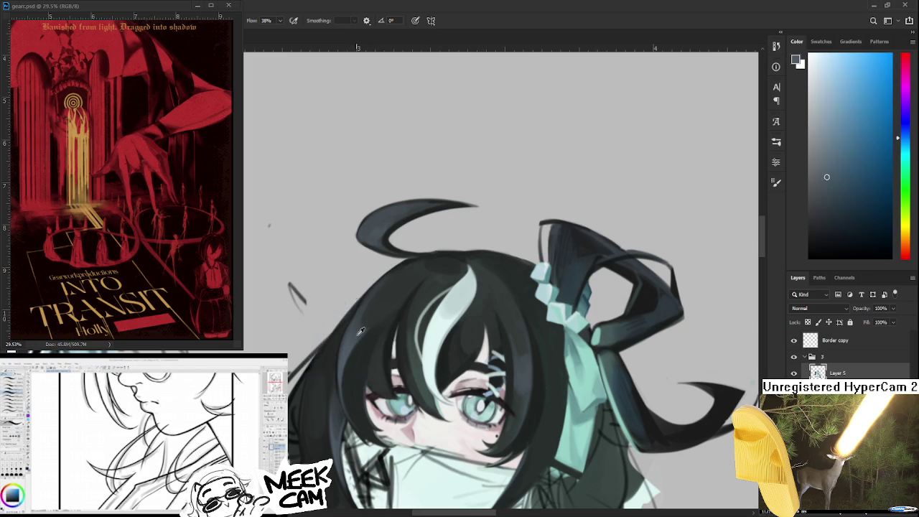
pyautogui.keyDown('alt'); pyautogui.click(350, 346); pyautogui.keyUp('alt')
pyautogui.keyDown('alt'); pyautogui.click(350, 346); pyautogui.keyUp('alt')
pyautogui.scroll(-2, 352, 335)
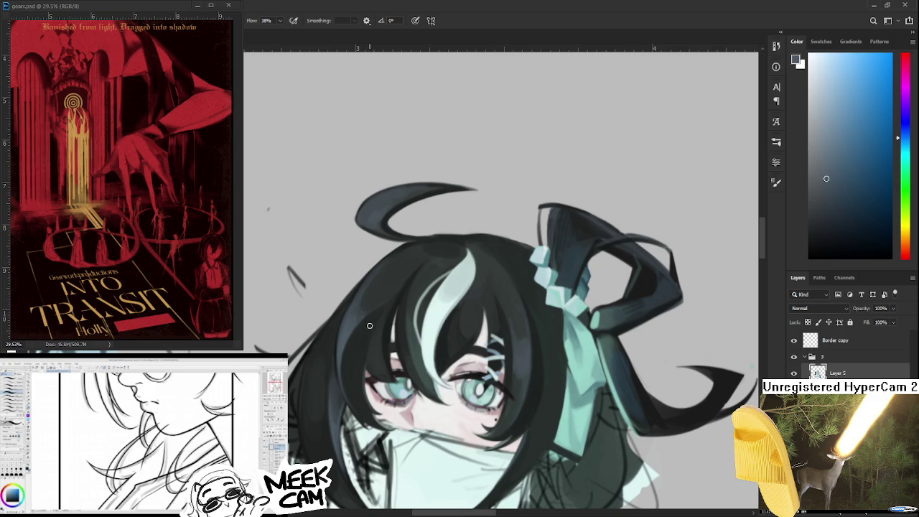
pyautogui.moveTo(371, 335); pyautogui.dragTo(377, 319)
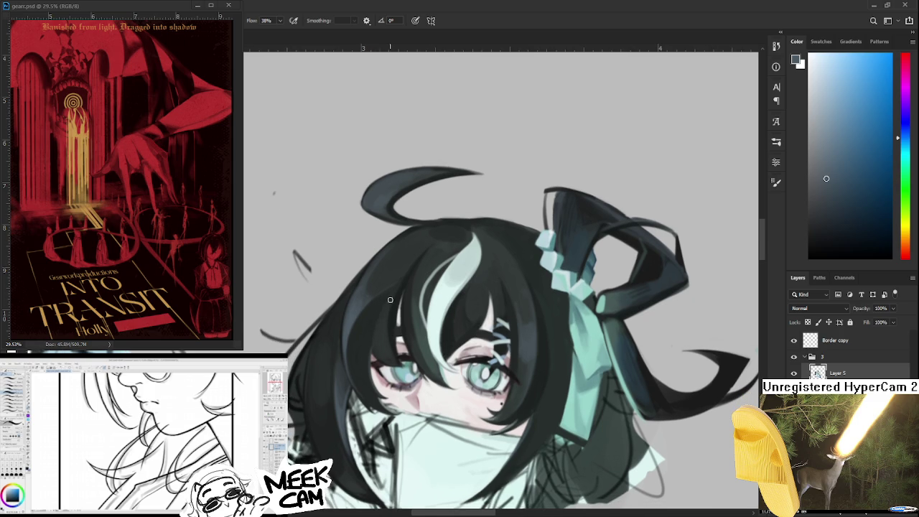
# Sample dark green hair tones and darken the hair strands left of the face
pyautogui.keyDown('alt'); pyautogui.click(387, 295); pyautogui.keyUp('alt')
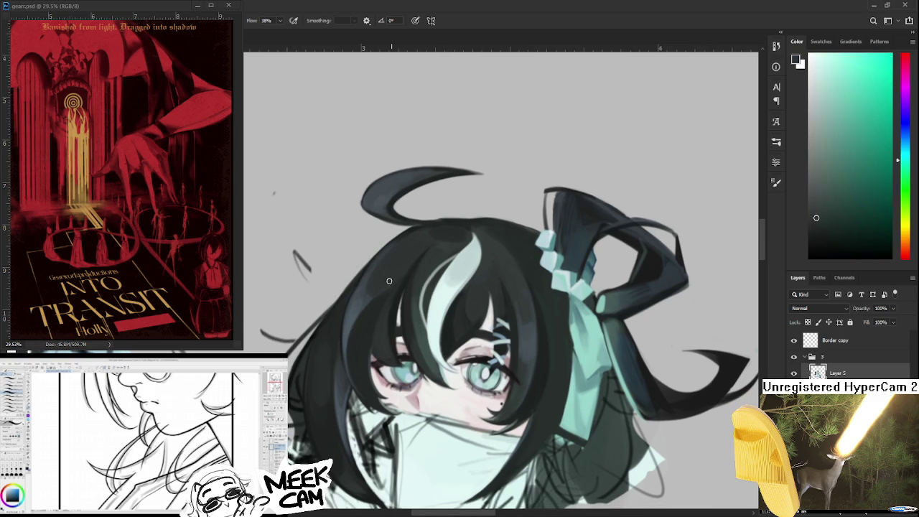
pyautogui.keyDown('alt'); pyautogui.click(380, 302); pyautogui.keyUp('alt')
pyautogui.moveTo(380, 302); pyautogui.dragTo(391, 289)
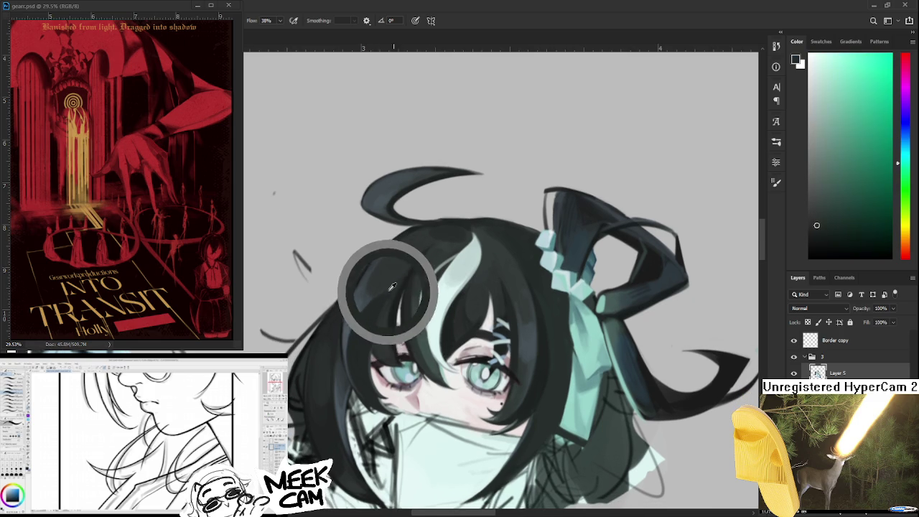
pyautogui.moveTo(403, 279)
pyautogui.mouseDown()
pyautogui.moveTo(414, 258)
pyautogui.moveTo(380, 313)
pyautogui.mouseUp()
pyautogui.keyDown('alt'); pyautogui.click(409, 257); pyautogui.keyUp('alt')
pyautogui.keyDown('alt'); pyautogui.click(382, 307); pyautogui.keyUp('alt')
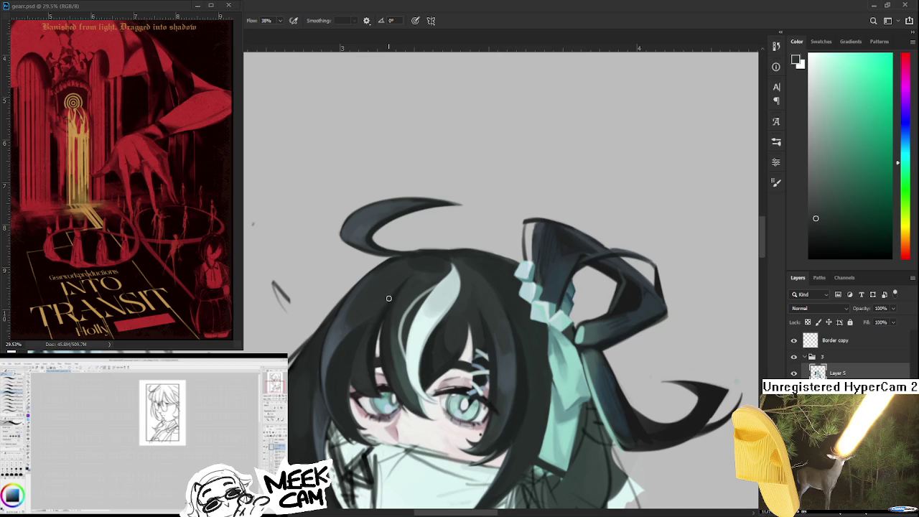
pyautogui.keyDown('alt'); pyautogui.click(364, 352); pyautogui.keyUp('alt')
pyautogui.moveTo(364, 351); pyautogui.dragTo(355, 373)
pyautogui.keyDown('alt'); pyautogui.click(364, 351); pyautogui.keyUp('alt')
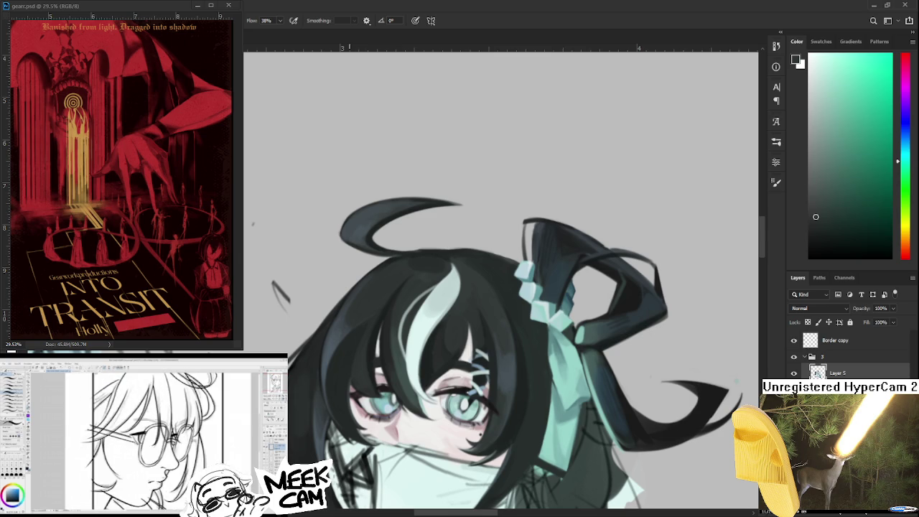
# Bring the left side of the hair into view and sample dark and bluer hair shades
pyautogui.moveTo(381, 349); pyautogui.dragTo(354, 331)
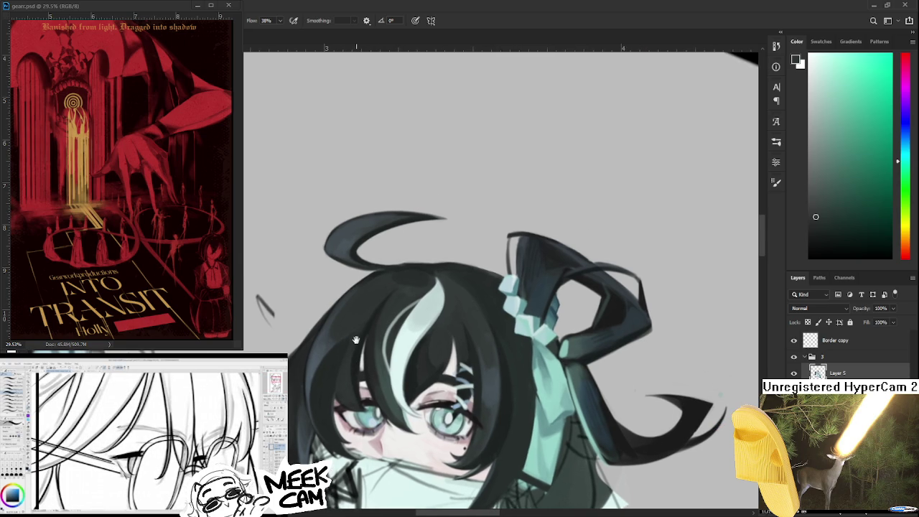
pyautogui.keyDown('alt'); pyautogui.click(328, 369); pyautogui.keyUp('alt')
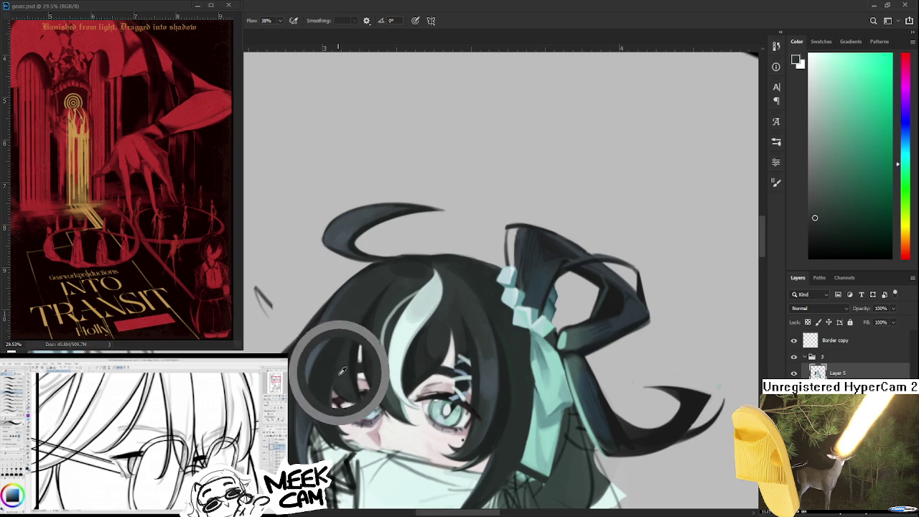
pyautogui.keyDown('alt'); pyautogui.click(327, 378); pyautogui.keyUp('alt')
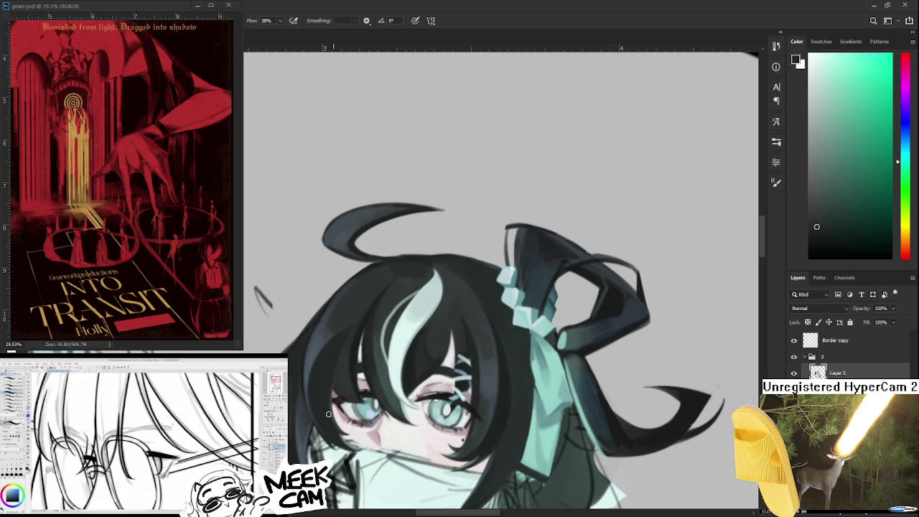
pyautogui.moveTo(332, 416); pyautogui.dragTo(326, 405)
pyautogui.keyDown('alt'); pyautogui.click(333, 368); pyautogui.keyUp('alt')
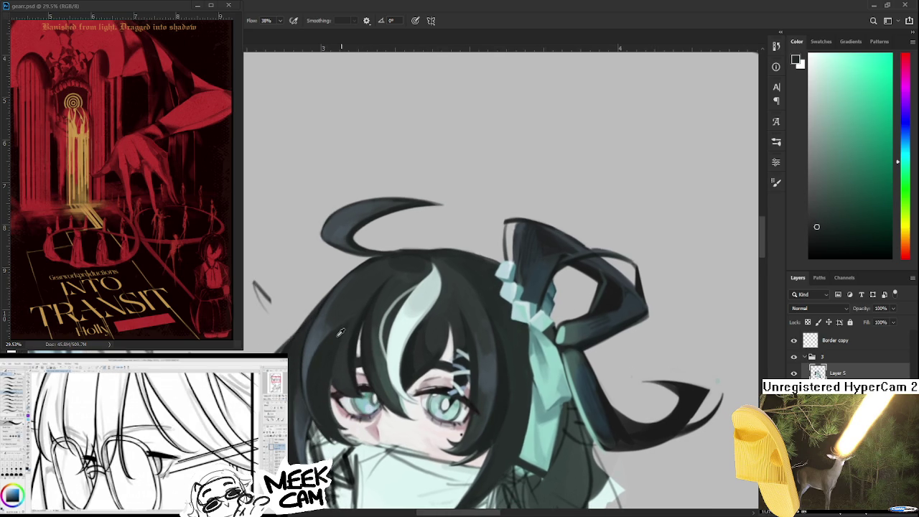
pyautogui.keyDown('alt'); pyautogui.click(329, 305); pyautogui.keyUp('alt')
pyautogui.moveTo(356, 286); pyautogui.dragTo(342, 318)
pyautogui.keyDown('alt'); pyautogui.click(345, 310); pyautogui.keyUp('alt')
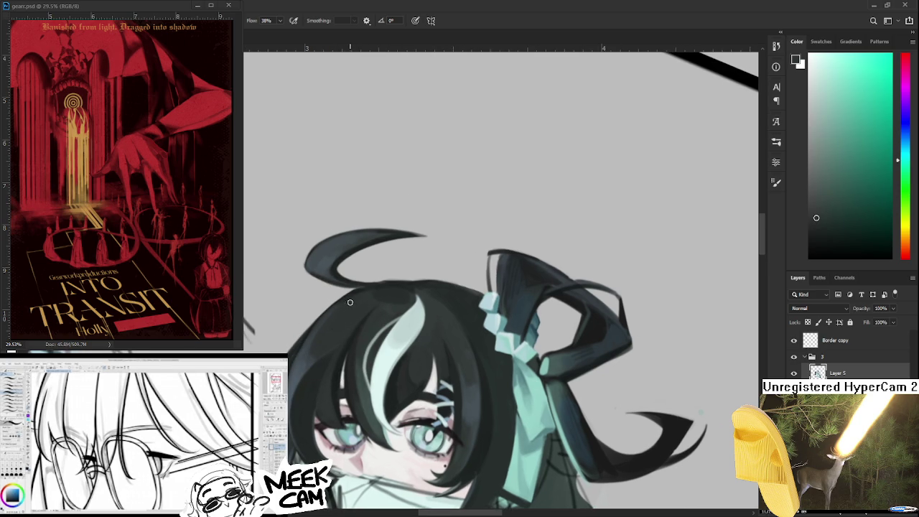
pyautogui.keyDown('alt'); pyautogui.click(314, 330); pyautogui.keyUp('alt')
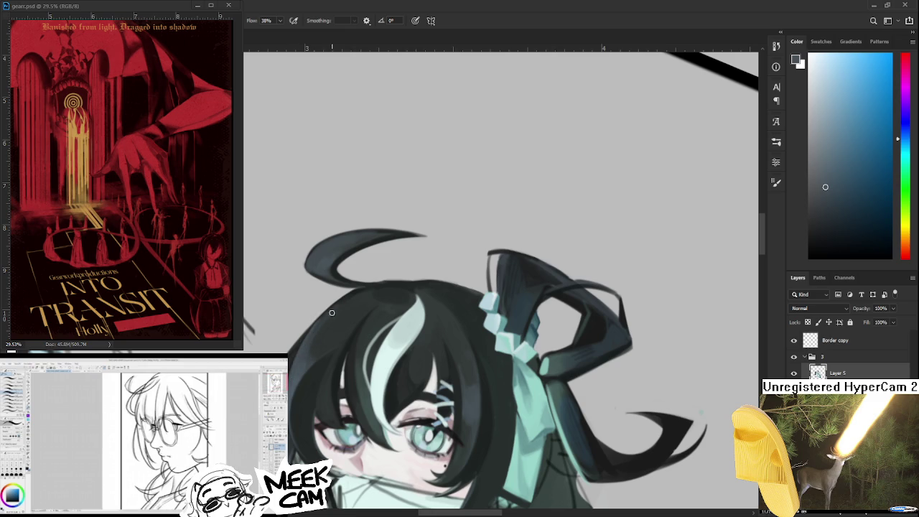
pyautogui.keyDown('alt'); pyautogui.click(327, 310); pyautogui.keyUp('alt')
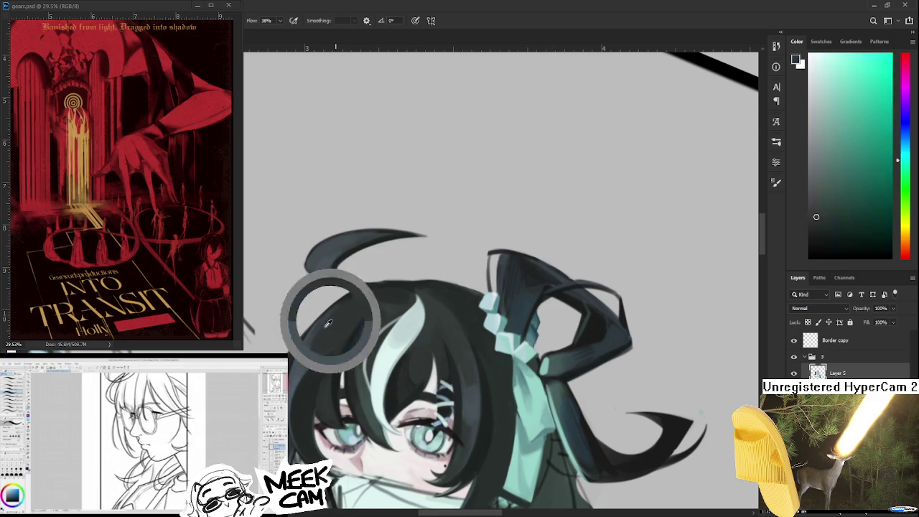
pyautogui.keyDown('alt'); pyautogui.click(345, 304); pyautogui.keyUp('alt')
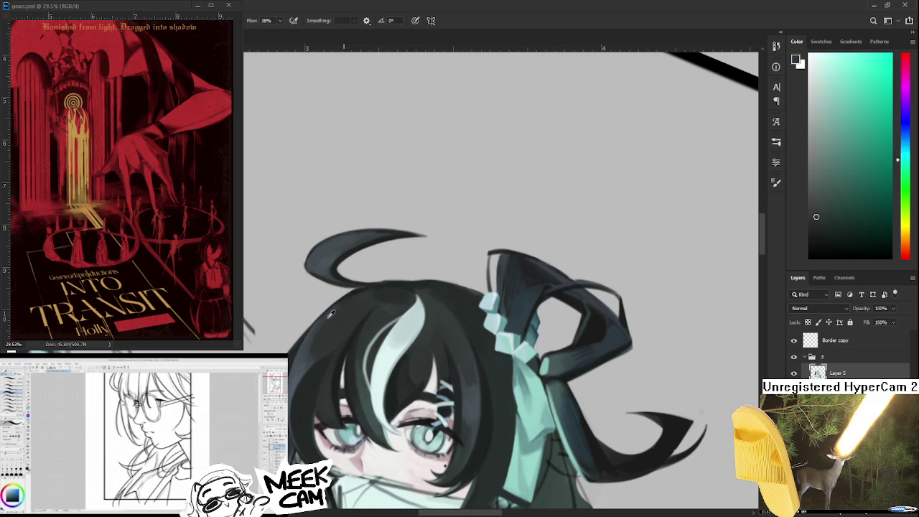
pyautogui.keyDown('alt'); pyautogui.click(331, 314); pyautogui.keyUp('alt')
# Zoom and rotate the view to tilt the head, sampling a green tone near the face
pyautogui.moveTo(334, 345); pyautogui.dragTo(355, 309)
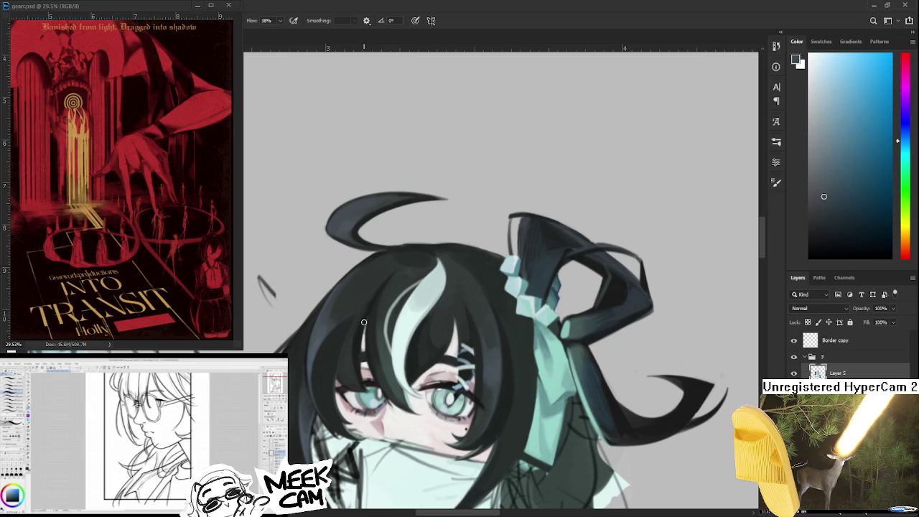
pyautogui.scroll(-3, 368, 320)
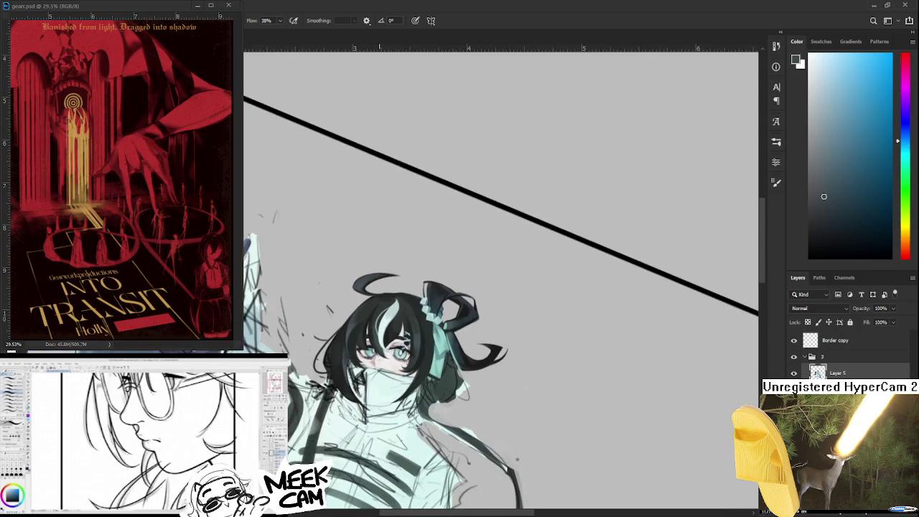
pyautogui.scroll(3, 372, 384)
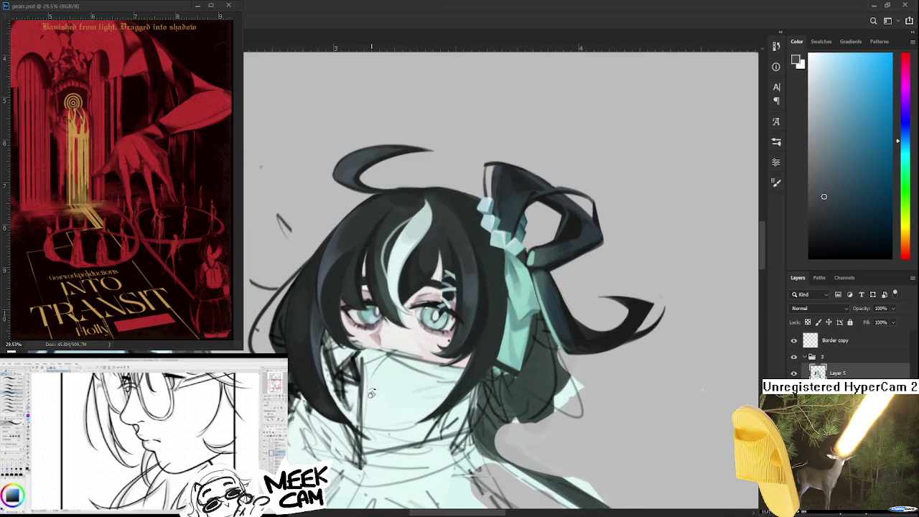
pyautogui.scroll(2, 371, 384)
pyautogui.scroll(2, 380, 358)
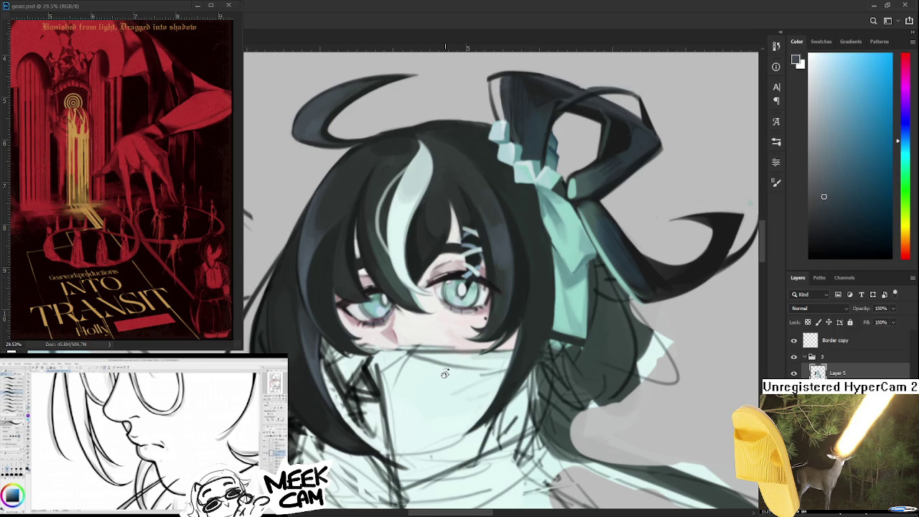
pyautogui.moveTo(474, 364); pyautogui.dragTo(399, 429)
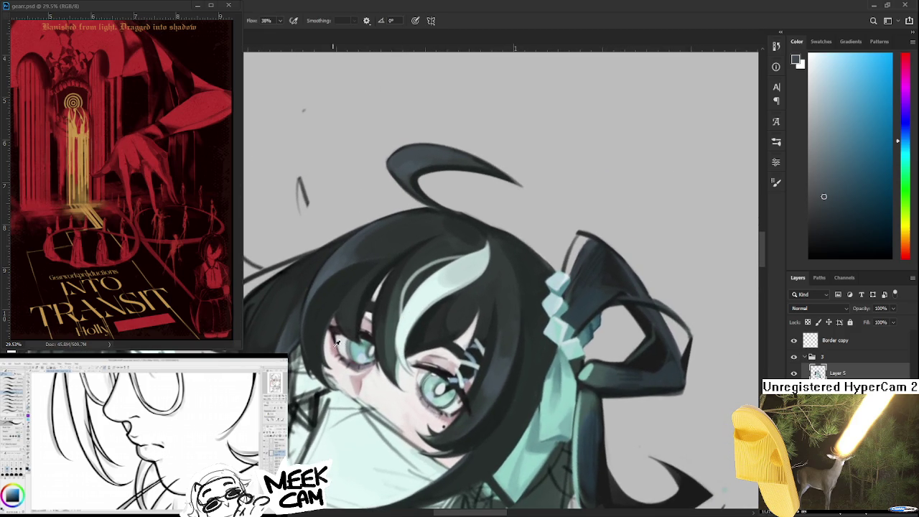
pyautogui.keyDown('alt'); pyautogui.click(319, 378); pyautogui.keyUp('alt')
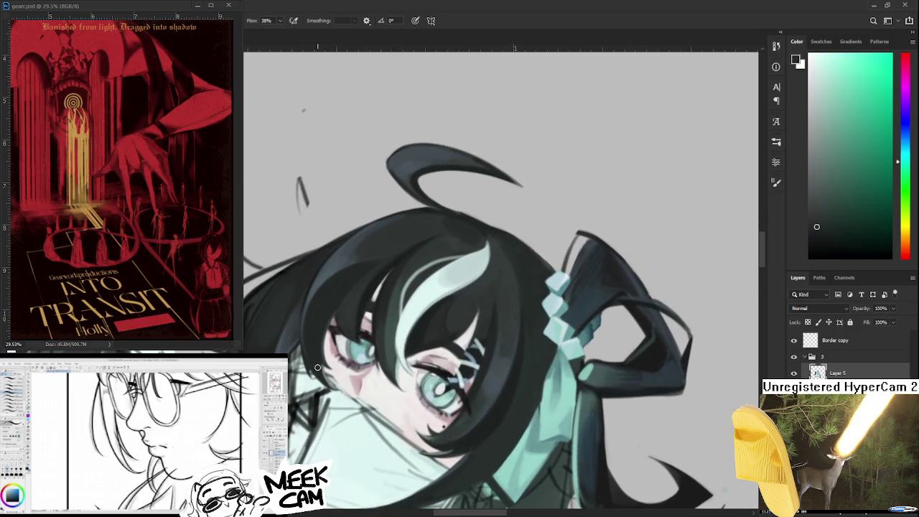
pyautogui.moveTo(317, 367)
pyautogui.mouseDown()
pyautogui.moveTo(354, 418)
pyautogui.moveTo(345, 372)
pyautogui.mouseUp()
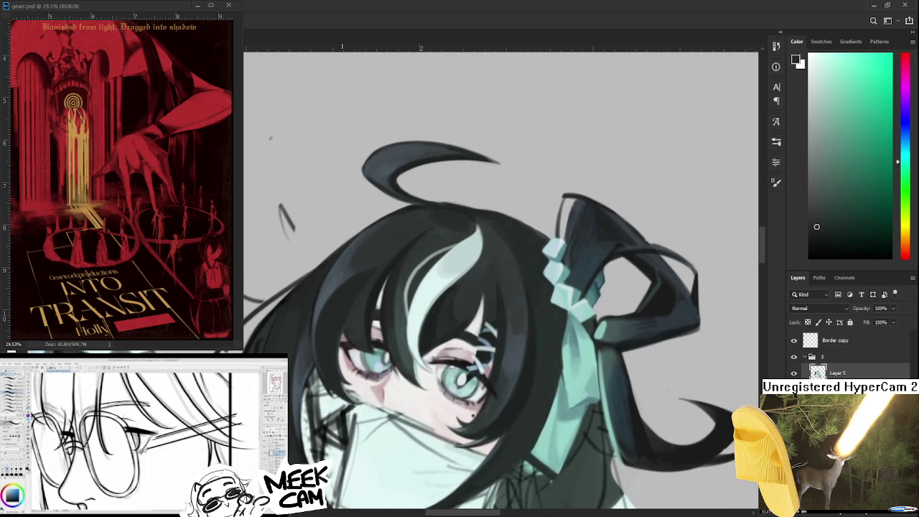
pyautogui.moveTo(333, 349); pyautogui.dragTo(322, 320)
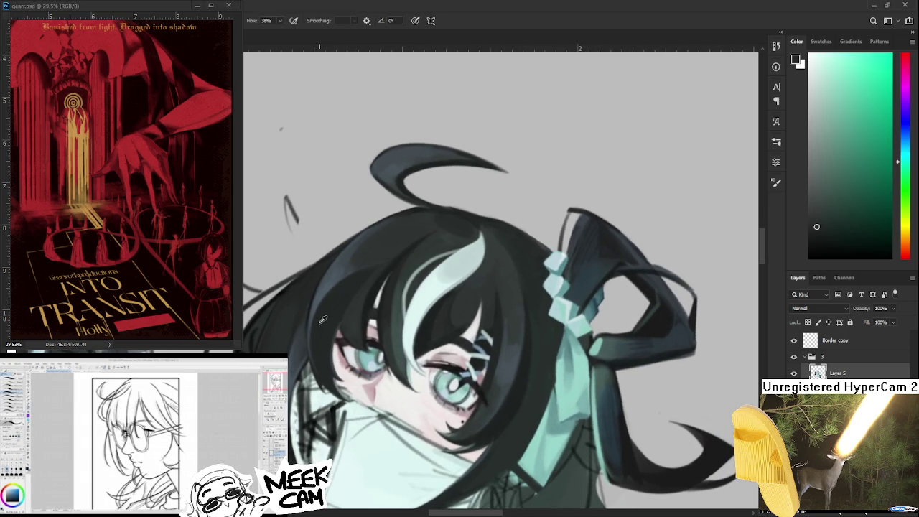
# Sample dark blue and dark green from the hair, working higher up the strand
pyautogui.keyDown('alt'); pyautogui.click(321, 319); pyautogui.keyUp('alt')
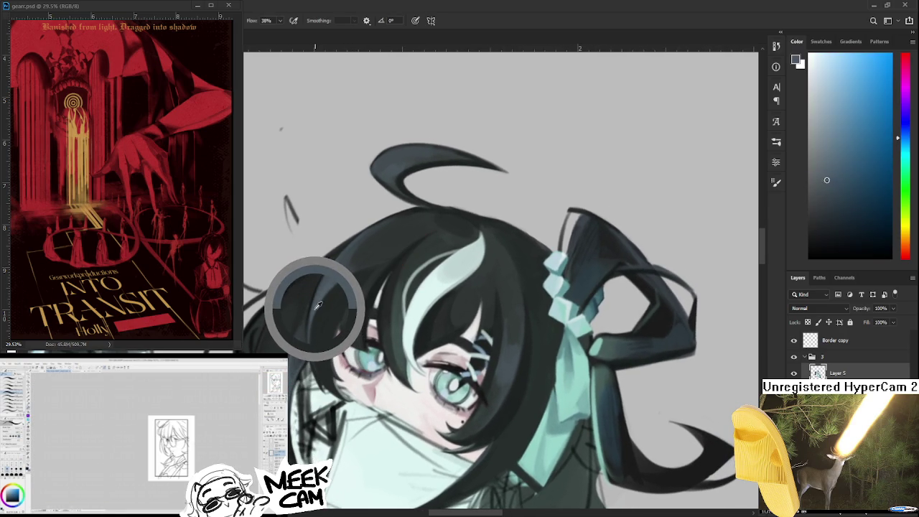
pyautogui.moveTo(316, 312); pyautogui.dragTo(310, 319)
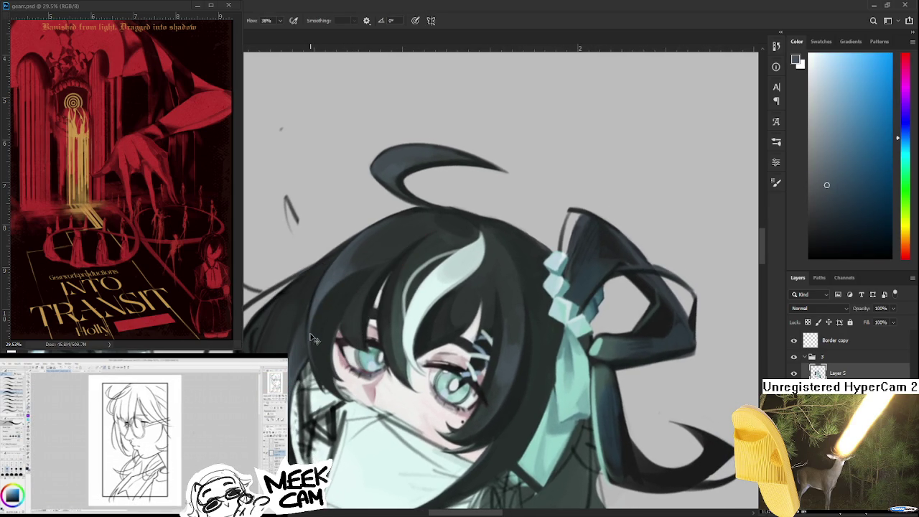
pyautogui.keyDown('alt'); pyautogui.click(316, 371); pyautogui.keyUp('alt')
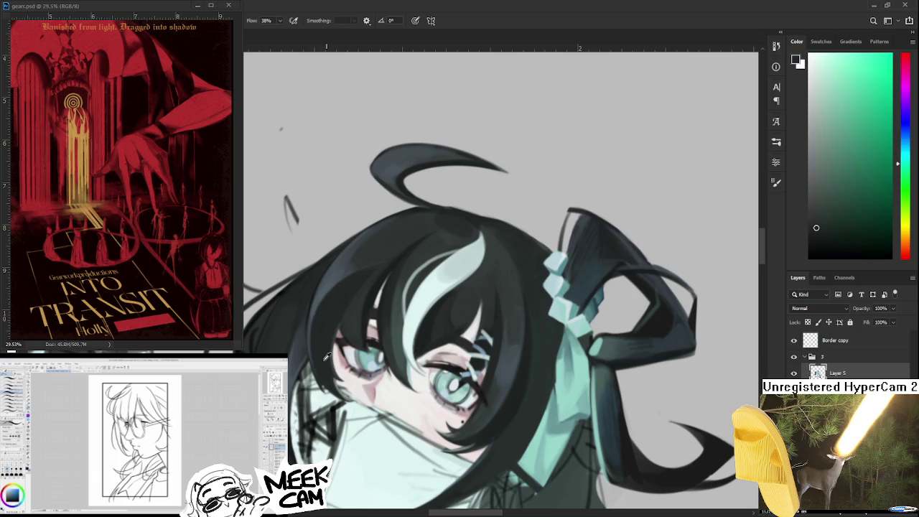
pyautogui.keyDown('alt'); pyautogui.click(319, 336); pyautogui.keyUp('alt')
pyautogui.moveTo(319, 336)
pyautogui.mouseDown()
pyautogui.moveTo(321, 315)
pyautogui.moveTo(349, 272)
pyautogui.mouseUp()
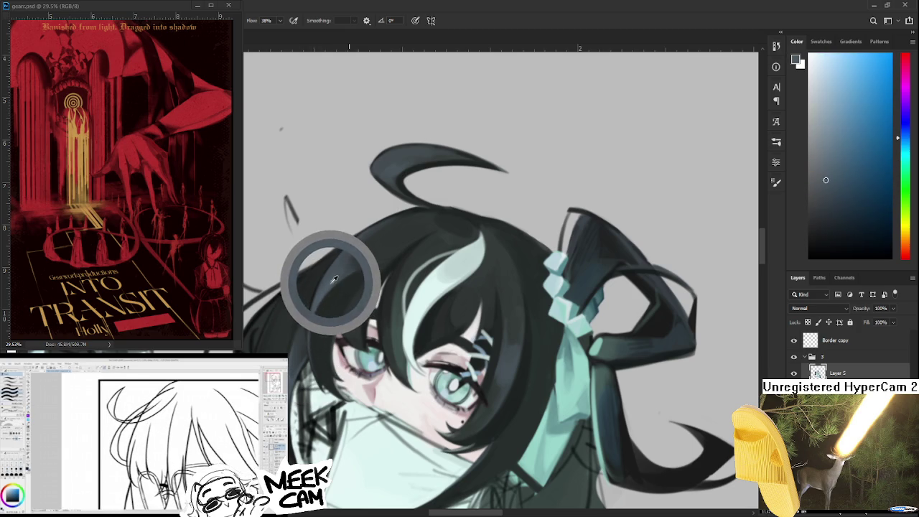
pyautogui.keyDown('alt'); pyautogui.click(331, 299); pyautogui.keyUp('alt')
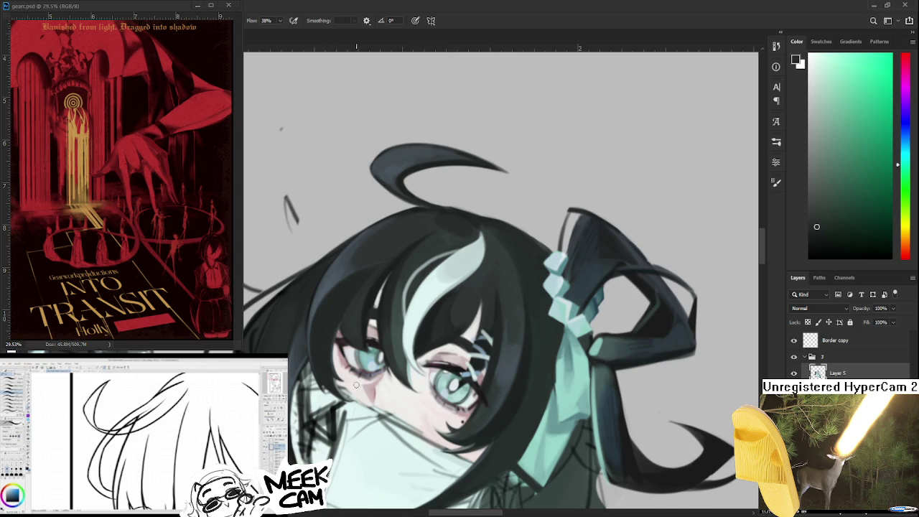
# Move the view and sample several dark blue hair tones around the left strand
pyautogui.moveTo(291, 380)
pyautogui.mouseDown()
pyautogui.moveTo(321, 347)
pyautogui.moveTo(323, 329)
pyautogui.moveTo(320, 341)
pyautogui.mouseUp()
pyautogui.keyDown('alt'); pyautogui.click(321, 347); pyautogui.keyUp('alt')
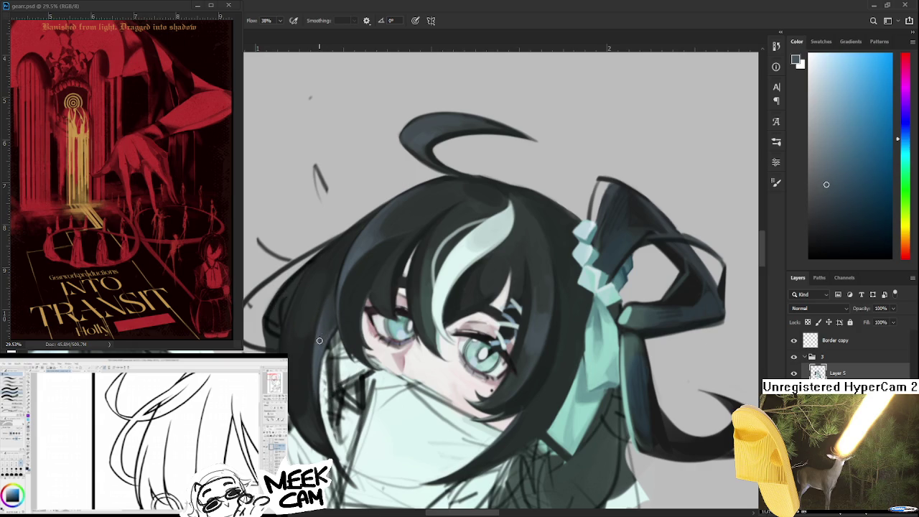
pyautogui.keyDown('alt'); pyautogui.click(324, 316); pyautogui.keyUp('alt')
pyautogui.keyDown('alt'); pyautogui.click(323, 327); pyautogui.keyUp('alt')
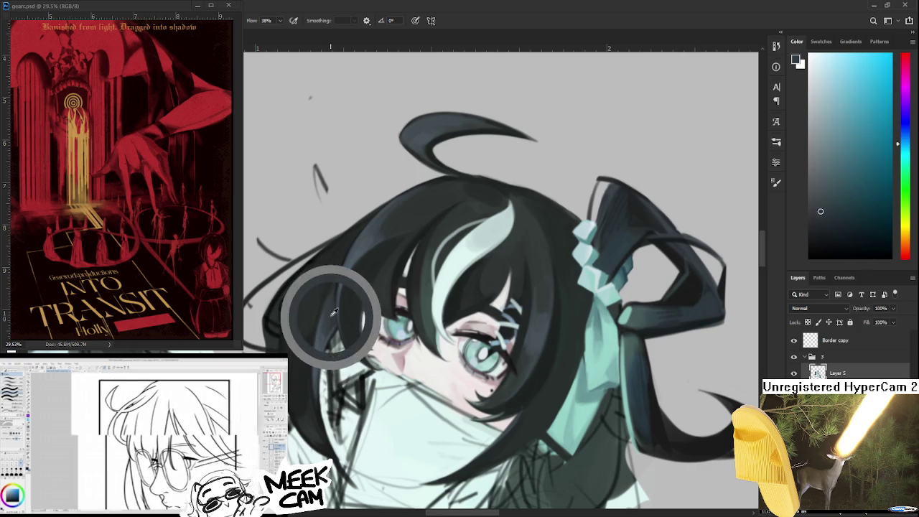
pyautogui.keyDown('alt'); pyautogui.click(319, 320); pyautogui.keyUp('alt')
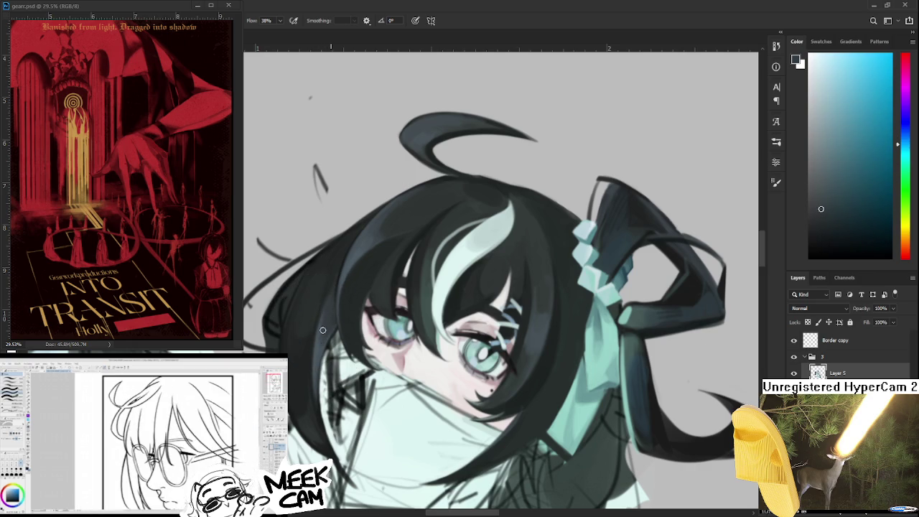
pyautogui.keyDown('alt'); pyautogui.click(318, 322); pyautogui.keyUp('alt')
pyautogui.keyDown('alt'); pyautogui.click(325, 339); pyautogui.keyUp('alt')
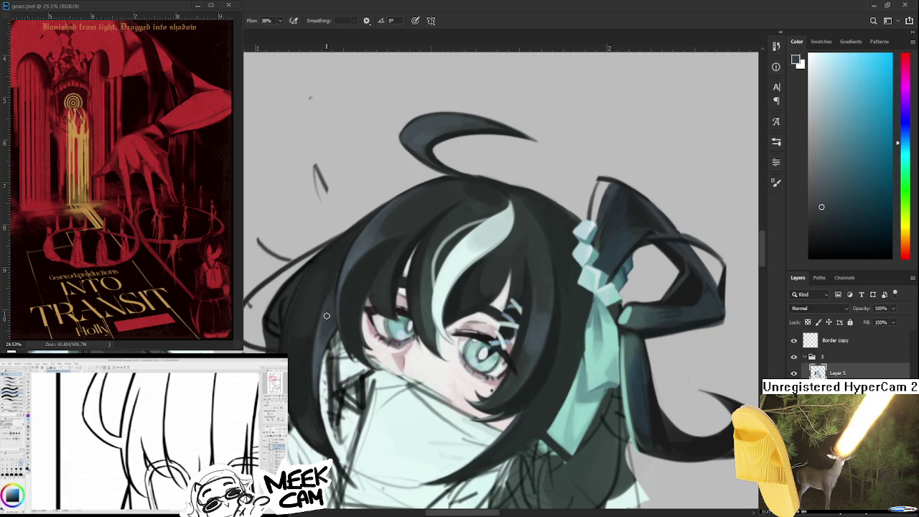
# Compare lighter and darker hair shades and settle on the dark blue-grey
pyautogui.keyDown('alt'); pyautogui.click(331, 320); pyautogui.keyUp('alt')
pyautogui.keyDown('alt'); pyautogui.click(323, 269); pyautogui.keyUp('alt')
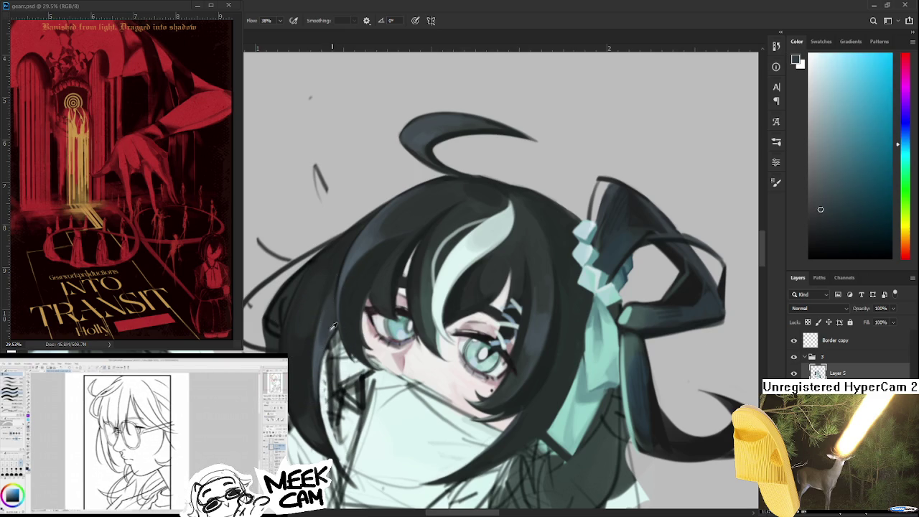
pyautogui.keyDown('alt'); pyautogui.click(329, 363); pyautogui.keyUp('alt')
pyautogui.keyDown('alt'); pyautogui.click(329, 321); pyautogui.keyUp('alt')
pyautogui.keyDown('alt'); pyautogui.click(323, 315); pyautogui.keyUp('alt')
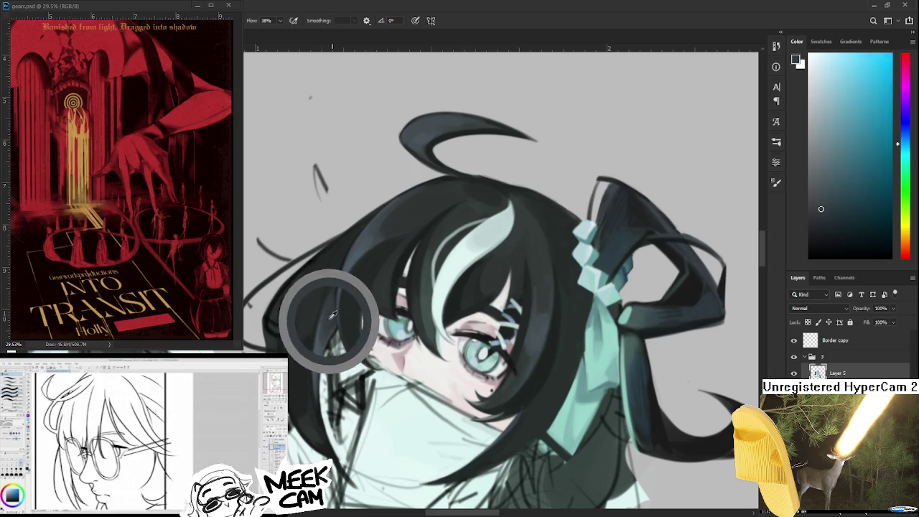
pyautogui.keyDown('alt'); pyautogui.click(330, 319); pyautogui.keyUp('alt')
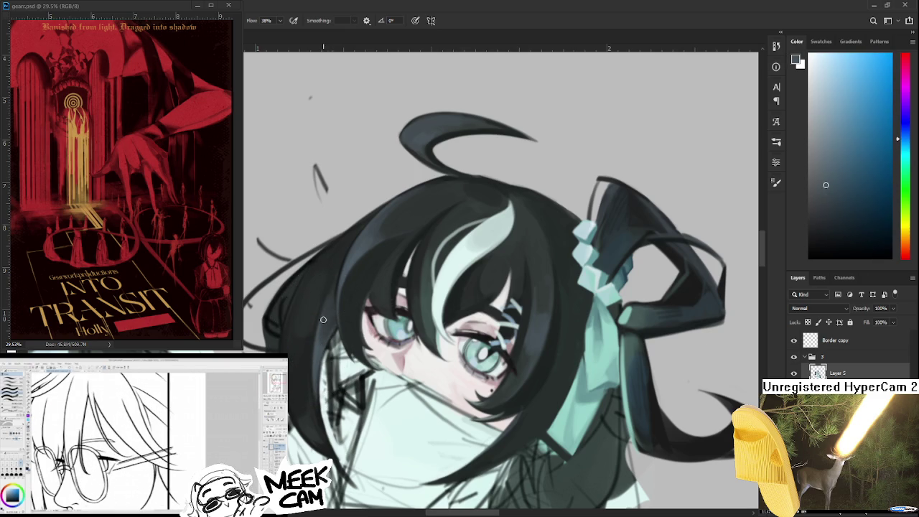
pyautogui.keyDown('alt'); pyautogui.click(333, 311); pyautogui.keyUp('alt')
pyautogui.keyDown('alt'); pyautogui.click(330, 316); pyautogui.keyUp('alt')
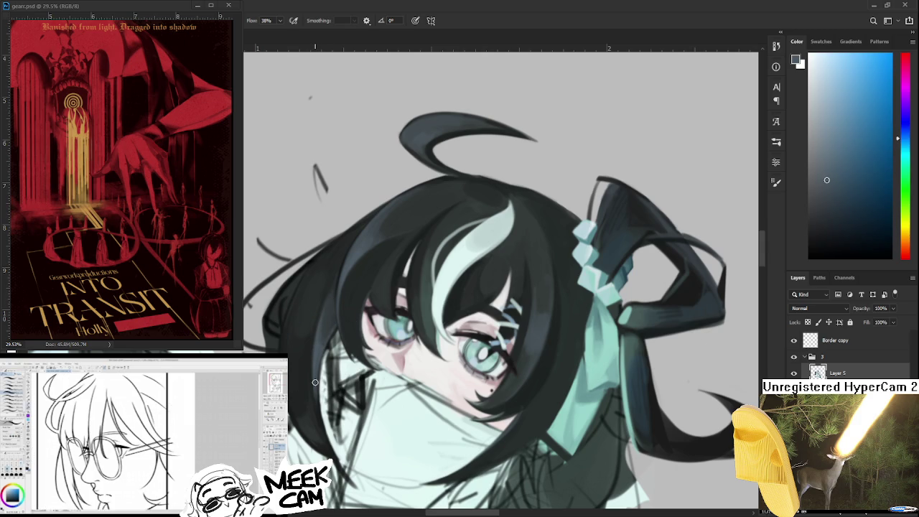
# Rotate the view to level the border line and start lassoing the loose strands left of the face
pyautogui.scroll(-3, 315, 382)
pyautogui.scroll(-2, 315, 382)
pyautogui.scroll(1, 315, 381)
pyautogui.scroll(2, 315, 379)
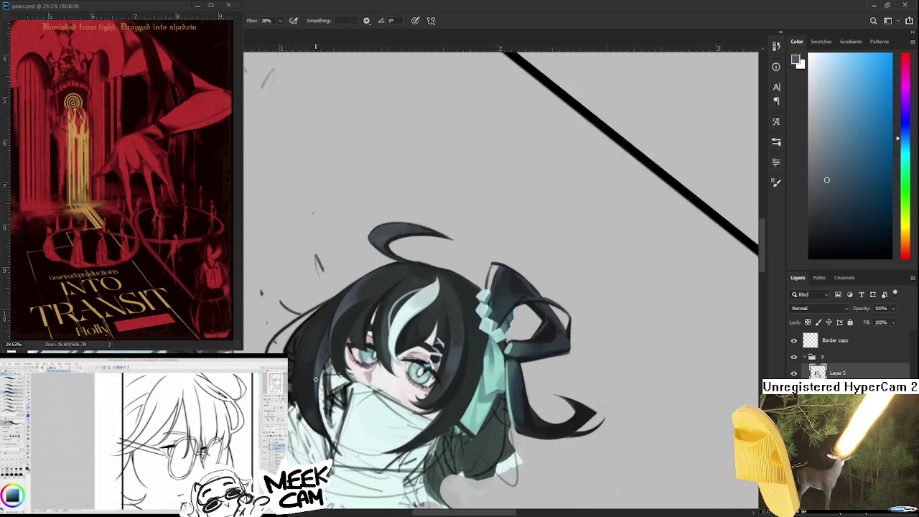
pyautogui.moveTo(315, 379)
pyautogui.mouseDown()
pyautogui.moveTo(521, 438)
pyautogui.moveTo(459, 432)
pyautogui.mouseUp()
pyautogui.scroll(-2, 521, 438)
pyautogui.scroll(1, 459, 432)
pyautogui.scroll(2, 457, 432)
pyautogui.scroll(2, 456, 431)
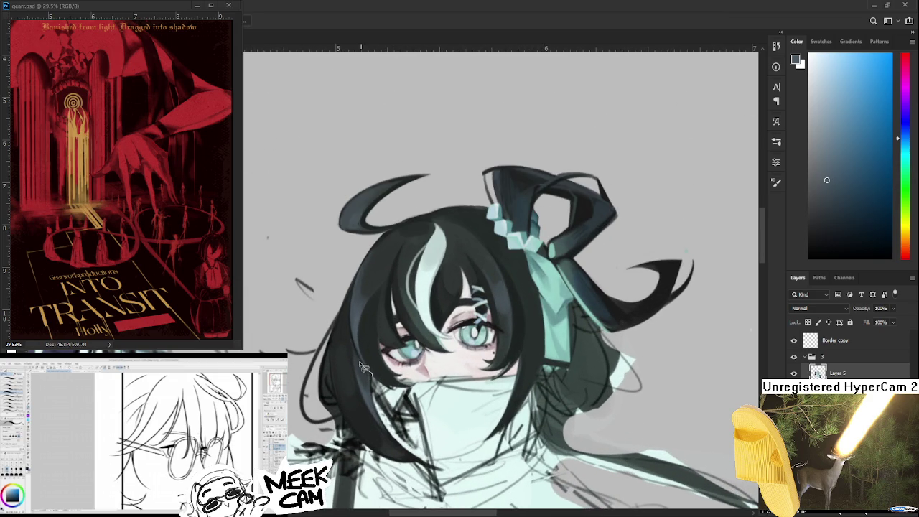
pyautogui.moveTo(365, 367); pyautogui.dragTo(268, 354)
# Lasso the lower left hair strands, scale them down slightly, nudge them right, and commit
pyautogui.moveTo(290, 429); pyautogui.dragTo(435, 467)
pyautogui.moveTo(393, 408); pyautogui.dragTo(391, 379)
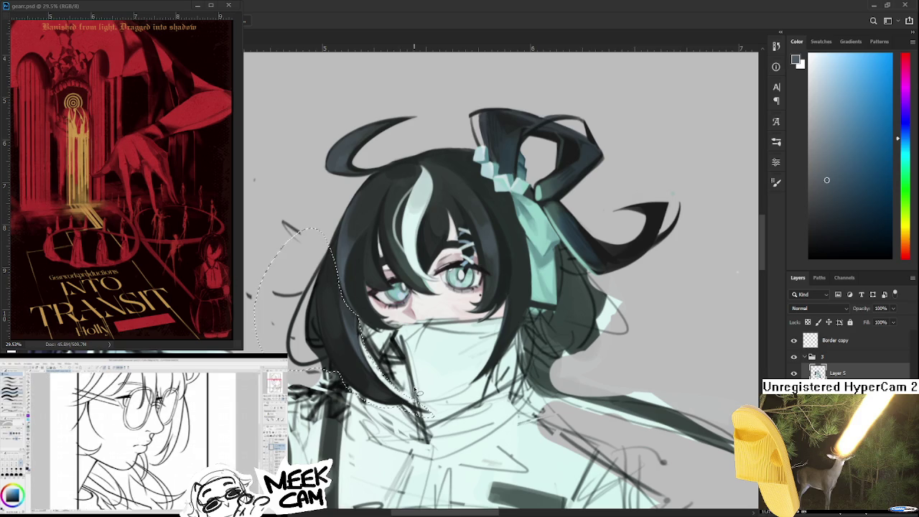
pyautogui.hotkey('ctrl', 't')
pyautogui.moveTo(431, 416); pyautogui.dragTo(423, 408)
pyautogui.moveTo(422, 405); pyautogui.dragTo(426, 414)
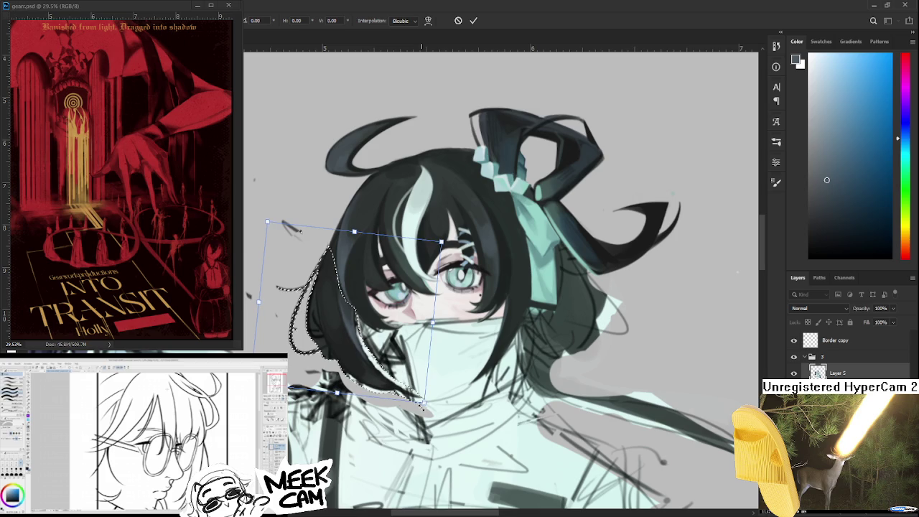
pyautogui.press('Return')
pyautogui.hotkey('ctrl', 'd')
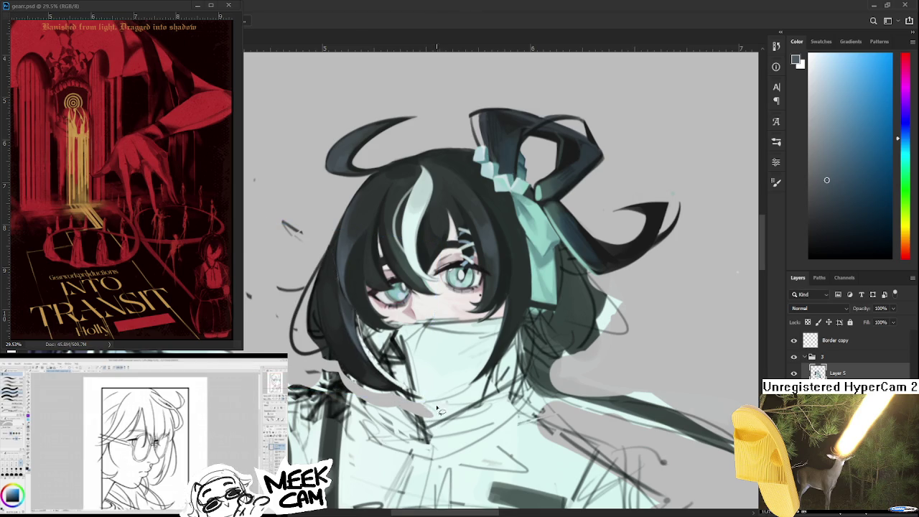
# Zoom out and back in, then eyedrop a pale near-white mint from the collar
pyautogui.scroll(-3, 446, 406)
pyautogui.scroll(-1, 446, 406)
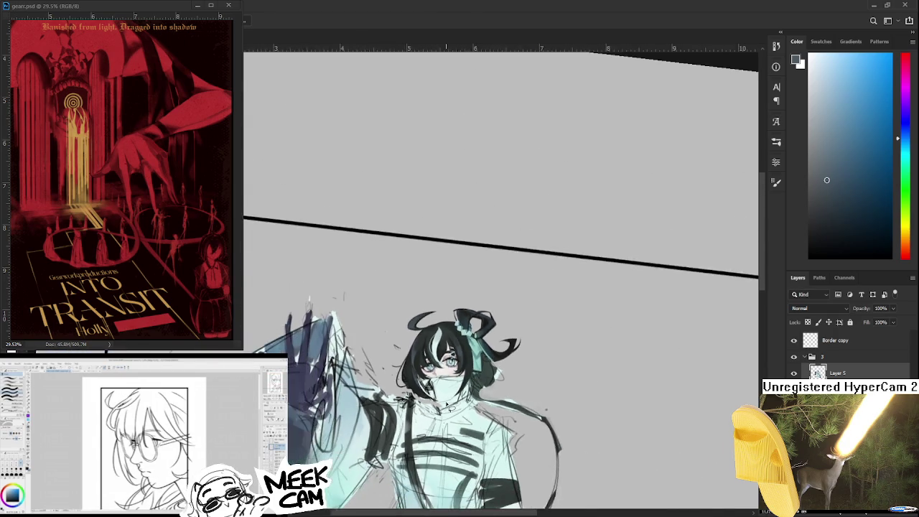
pyautogui.scroll(1, 445, 404)
pyautogui.scroll(1, 445, 402)
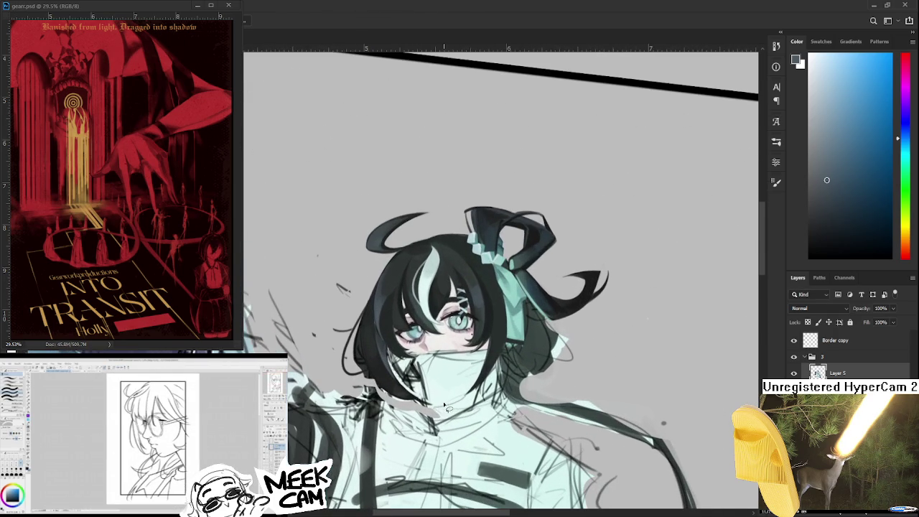
pyautogui.scroll(1, 447, 407)
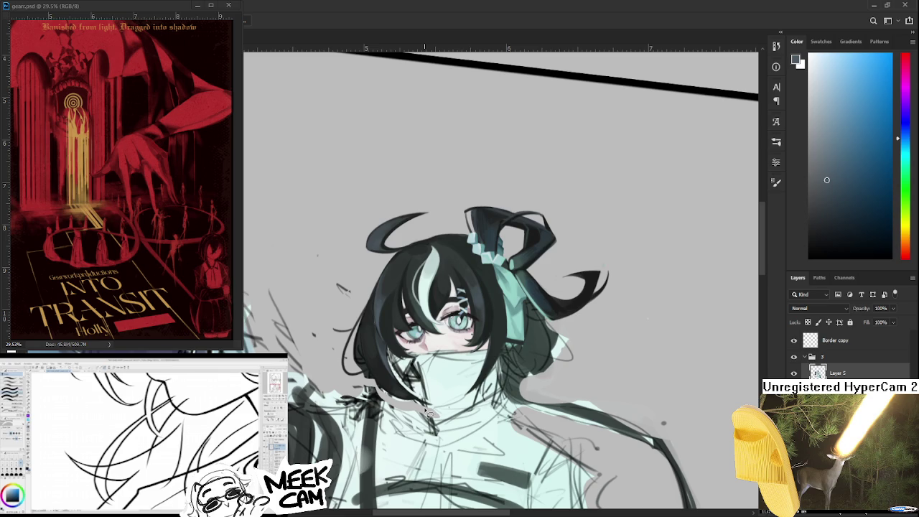
pyautogui.scroll(2, 428, 414)
pyautogui.scroll(2, 428, 414)
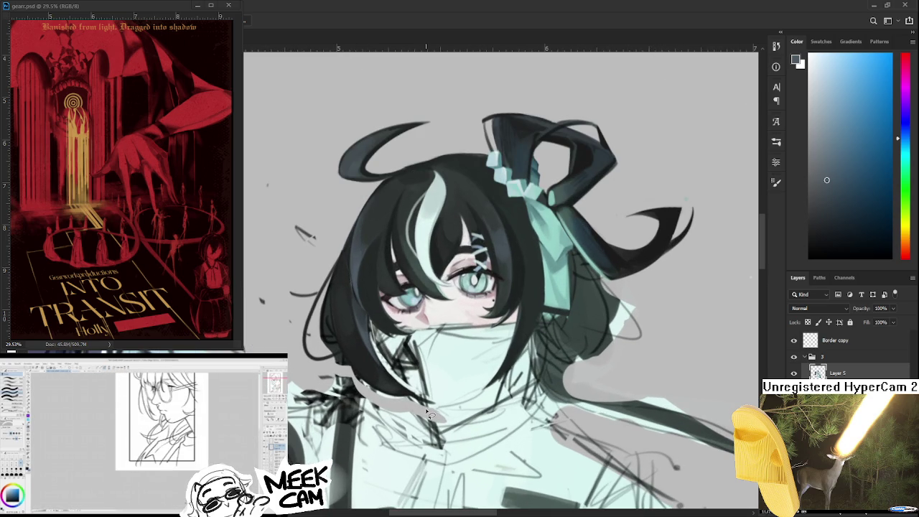
pyautogui.scroll(-1, 430, 415)
pyautogui.scroll(-3, 428, 414)
pyautogui.scroll(-1, 428, 414)
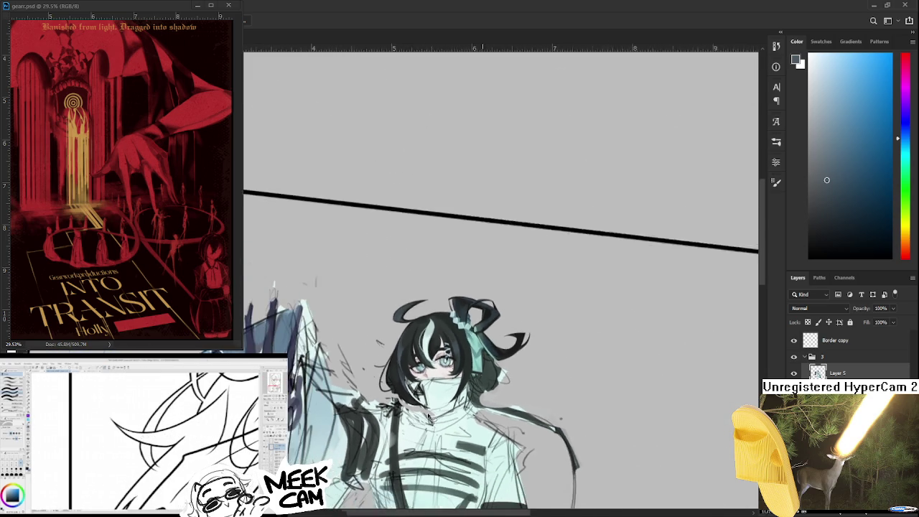
pyautogui.scroll(-1, 428, 415)
pyautogui.scroll(2, 428, 415)
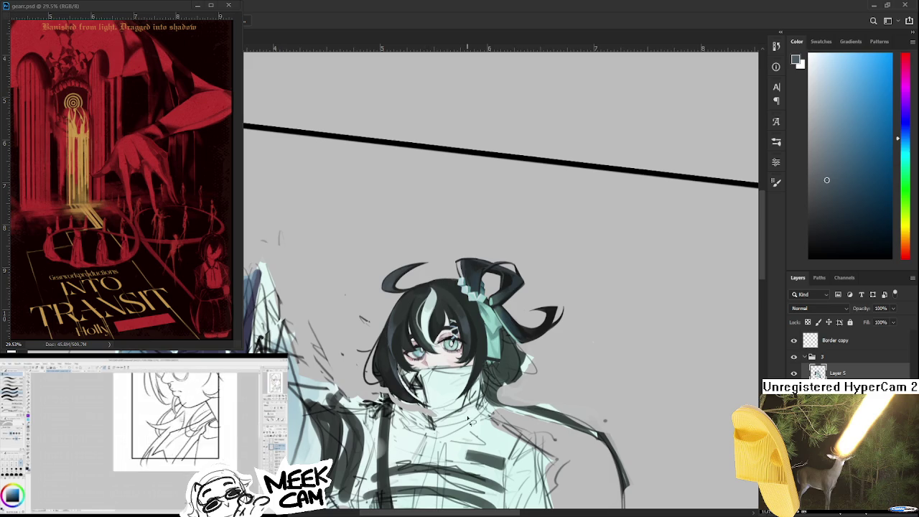
pyautogui.keyDown('alt'); pyautogui.click(439, 394); pyautogui.keyUp('alt')
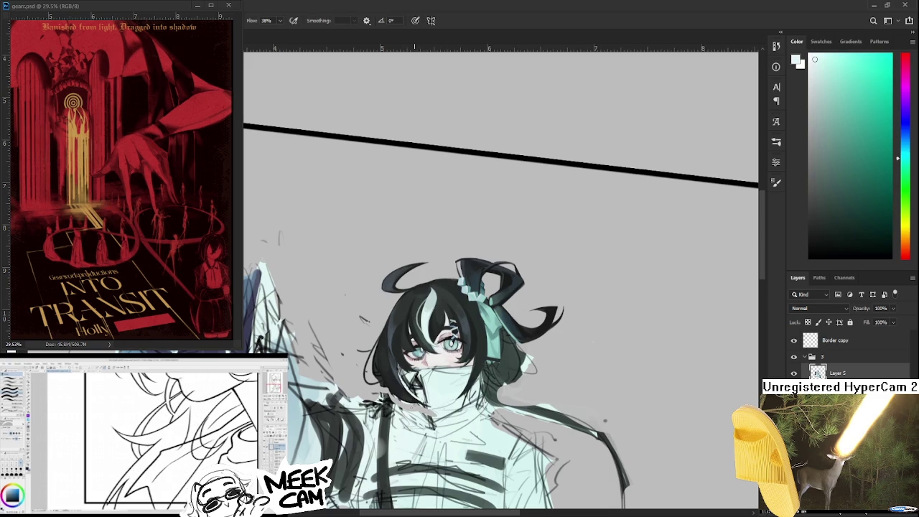
# Sample a series of skin tones from across the girl's face
pyautogui.keyDown('alt'); pyautogui.click(399, 421); pyautogui.keyUp('alt')
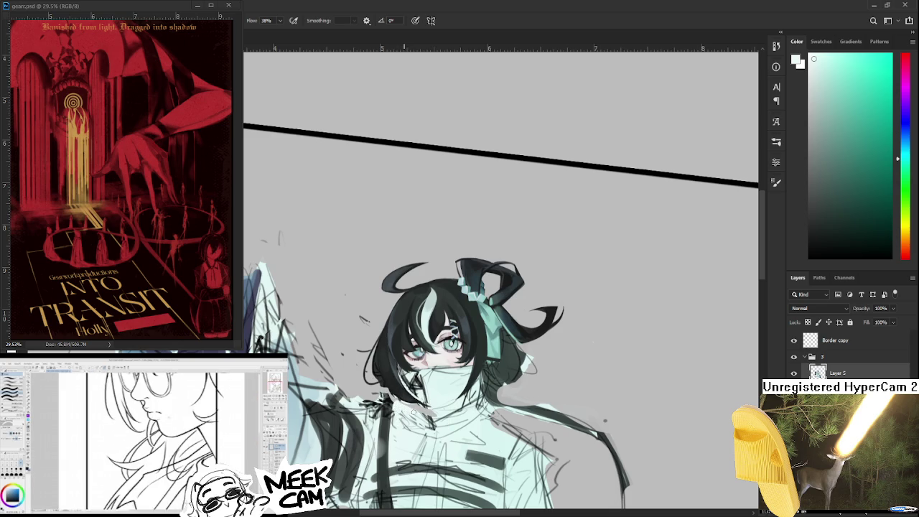
pyautogui.keyDown('alt'); pyautogui.click(417, 409); pyautogui.keyUp('alt')
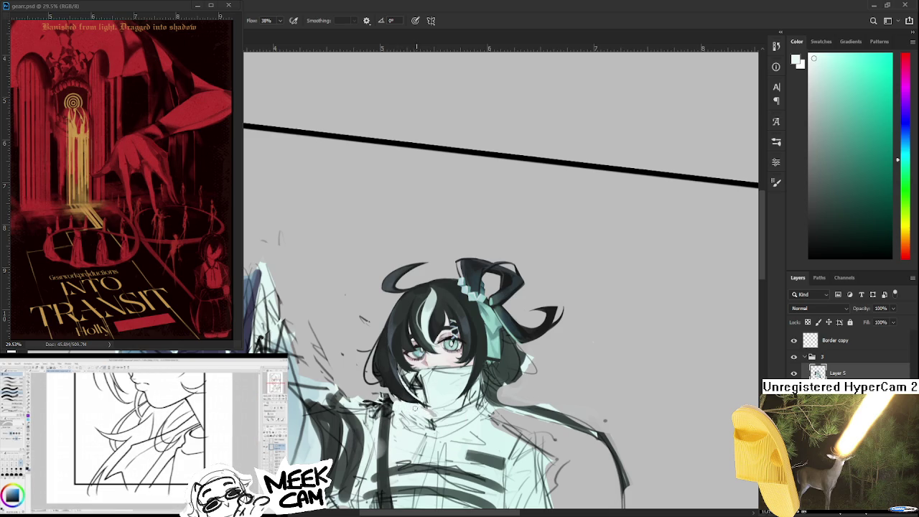
pyautogui.keyDown('alt'); pyautogui.click(425, 409); pyautogui.keyUp('alt')
pyautogui.keyDown('alt'); pyautogui.click(431, 415); pyautogui.keyUp('alt')
pyautogui.keyDown('alt'); pyautogui.click(428, 415); pyautogui.keyUp('alt')
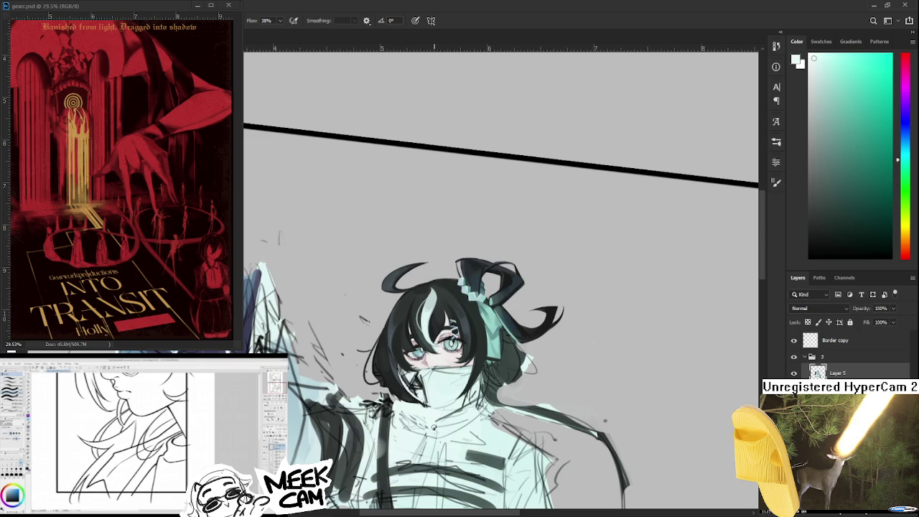
pyautogui.scroll(2, 433, 411)
pyautogui.keyDown('alt'); pyautogui.click(409, 392); pyautogui.keyUp('alt')
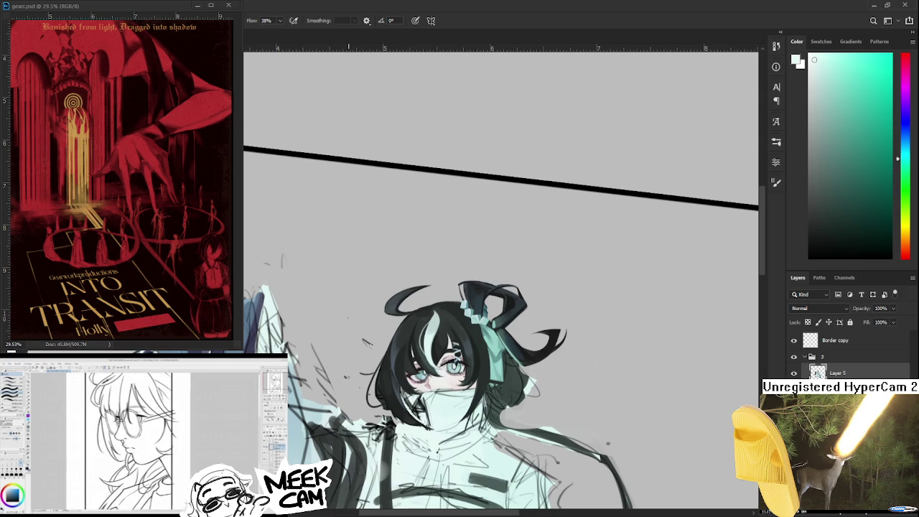
pyautogui.keyDown('alt'); pyautogui.click(429, 400); pyautogui.keyUp('alt')
pyautogui.keyDown('alt'); pyautogui.click(431, 399); pyautogui.keyUp('alt')
pyautogui.keyDown('alt'); pyautogui.click(438, 405); pyautogui.keyUp('alt')
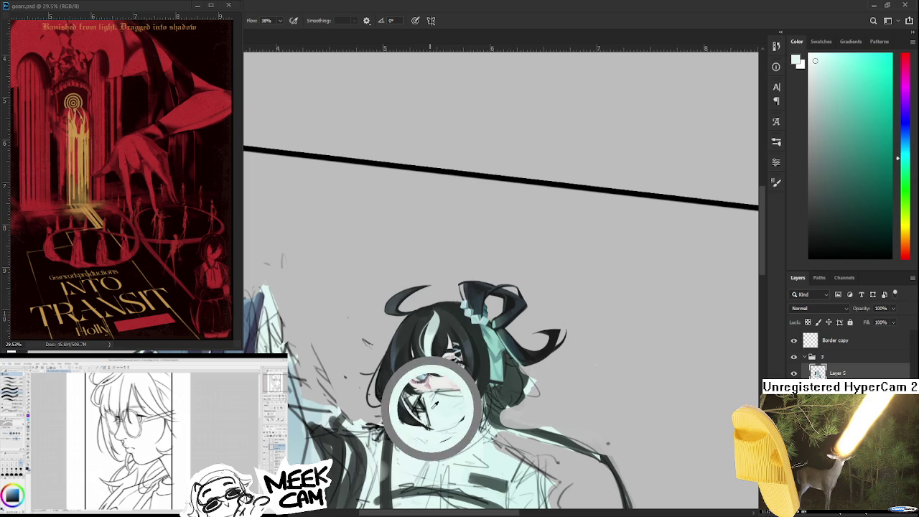
pyautogui.keyDown('alt'); pyautogui.click(441, 397); pyautogui.keyUp('alt')
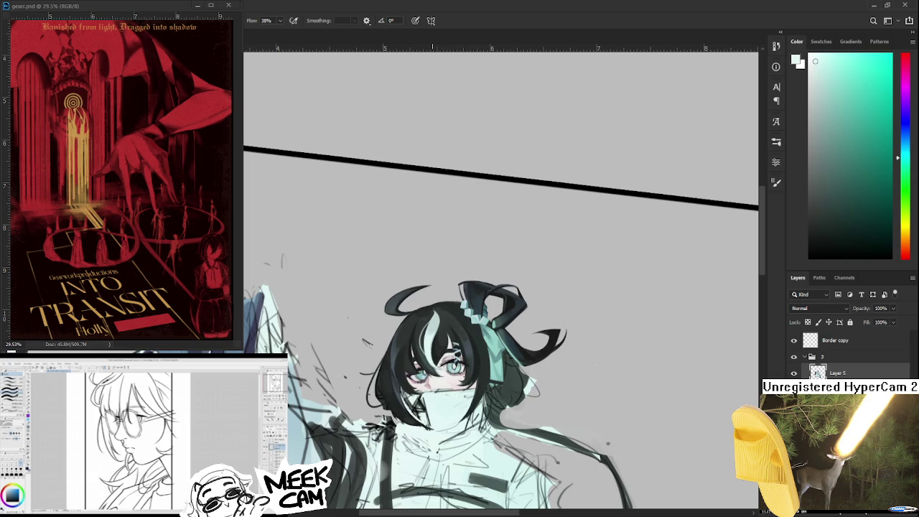
pyautogui.keyDown('alt'); pyautogui.click(468, 391); pyautogui.keyUp('alt')
pyautogui.keyDown('alt'); pyautogui.click(471, 384); pyautogui.keyUp('alt')
pyautogui.keyDown('alt'); pyautogui.click(435, 435); pyautogui.keyUp('alt')
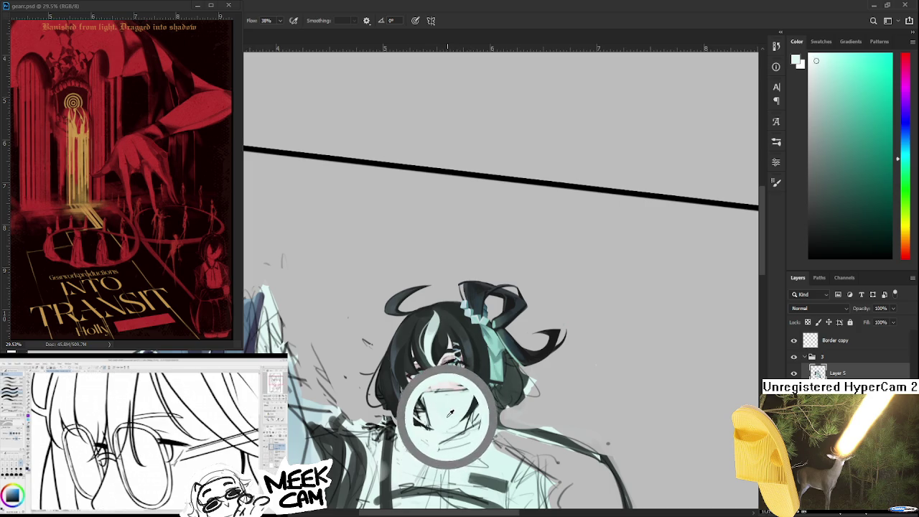
pyautogui.moveTo(451, 412); pyautogui.dragTo(435, 407)
pyautogui.keyDown('alt'); pyautogui.click(441, 413); pyautogui.keyUp('alt')
pyautogui.keyDown('alt'); pyautogui.click(428, 404); pyautogui.keyUp('alt')
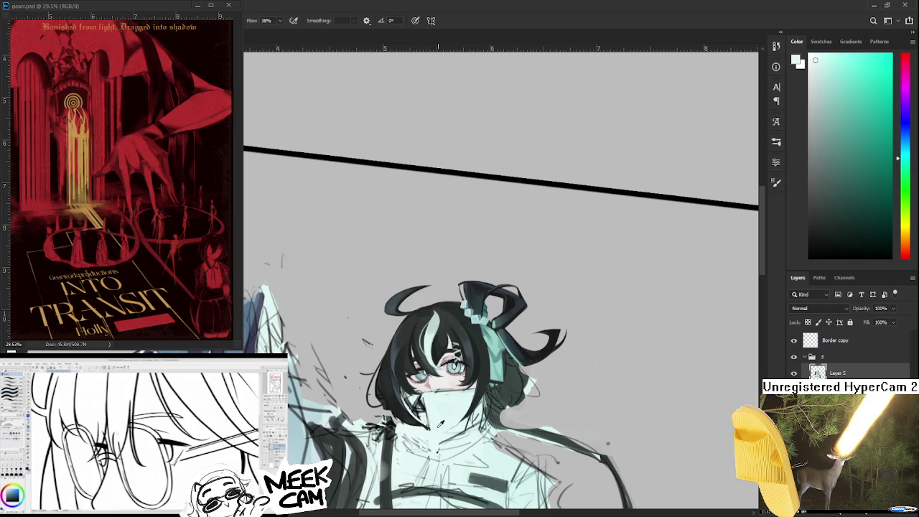
pyautogui.keyDown('alt'); pyautogui.click(432, 396); pyautogui.keyUp('alt')
pyautogui.keyDown('alt'); pyautogui.click(416, 395); pyautogui.keyUp('alt')
pyautogui.keyDown('alt'); pyautogui.click(422, 399); pyautogui.keyUp('alt')
# Shift the canvas toward the collar and pick darker, fine-tuned tones from the face
pyautogui.moveTo(389, 407); pyautogui.dragTo(443, 378)
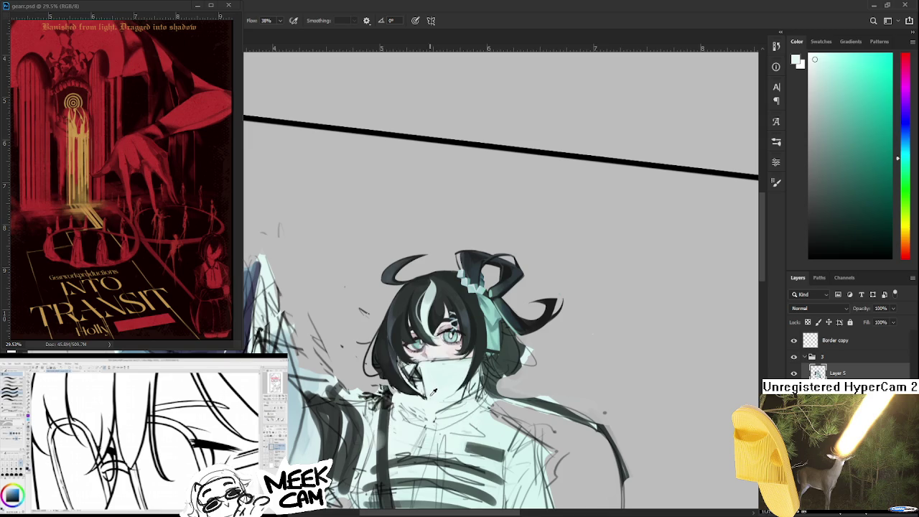
pyautogui.keyDown('alt'); pyautogui.click(429, 400); pyautogui.keyUp('alt')
pyautogui.moveTo(422, 374)
pyautogui.mouseDown()
pyautogui.moveTo(427, 392)
pyautogui.moveTo(432, 385)
pyautogui.mouseUp()
pyautogui.keyDown('alt'); pyautogui.click(428, 392); pyautogui.keyUp('alt')
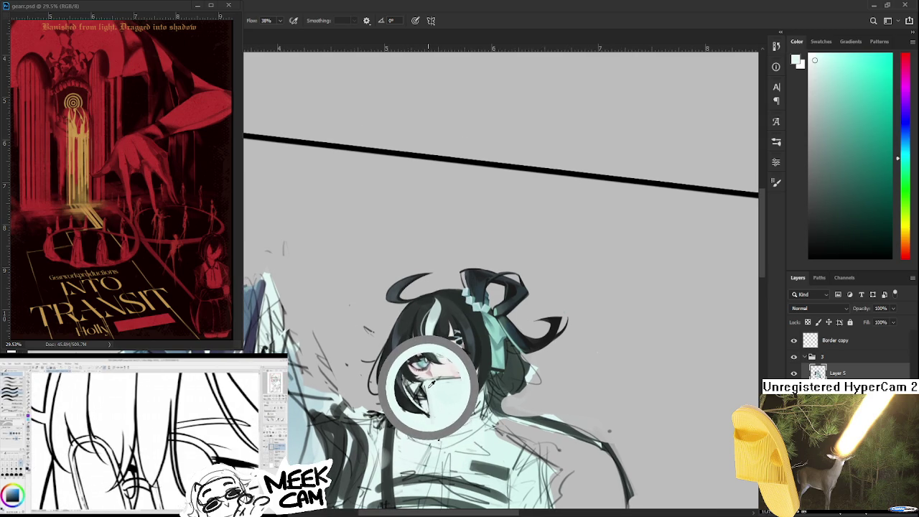
pyautogui.moveTo(432, 385); pyautogui.dragTo(435, 380)
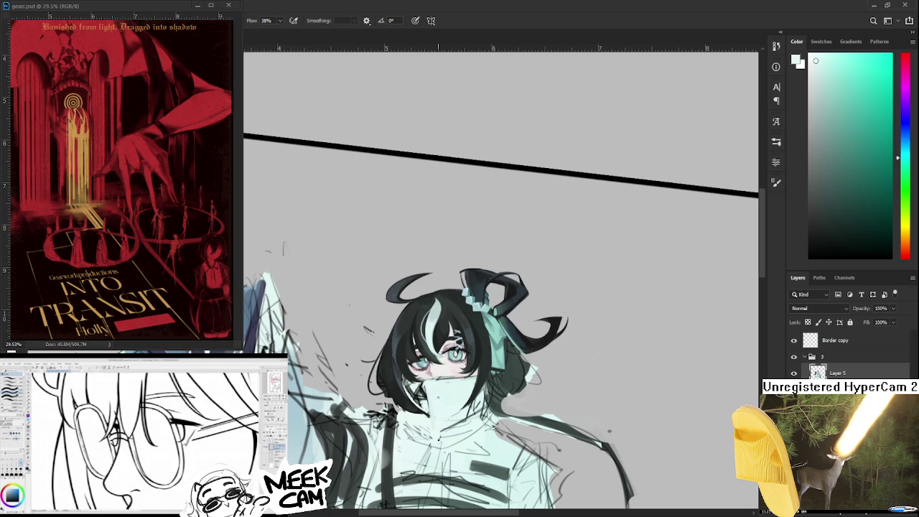
pyautogui.keyDown('alt'); pyautogui.click(431, 377); pyautogui.keyUp('alt')
pyautogui.keyDown('alt'); pyautogui.click(433, 390); pyautogui.keyUp('alt')
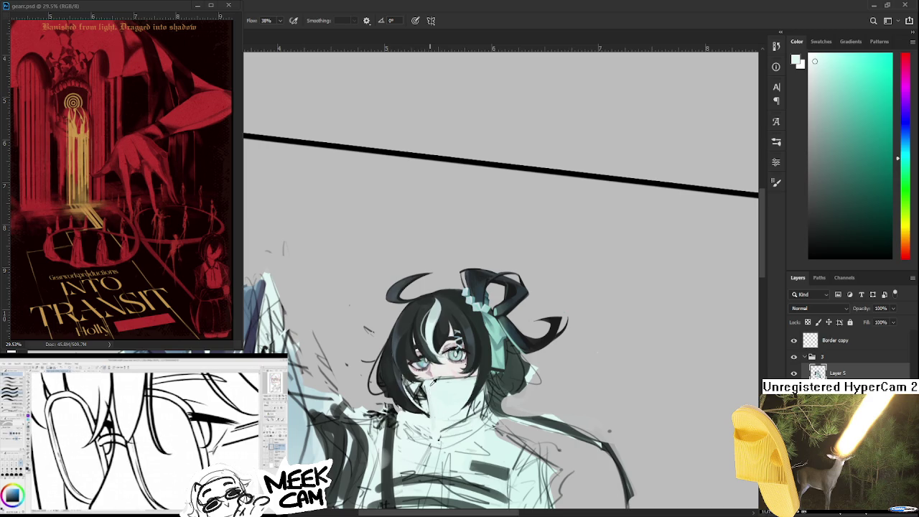
pyautogui.keyDown('alt'); pyautogui.click(431, 384); pyautogui.keyUp('alt')
pyautogui.moveTo(428, 385); pyautogui.dragTo(423, 391)
pyautogui.keyDown('alt'); pyautogui.click(425, 399); pyautogui.keyUp('alt')
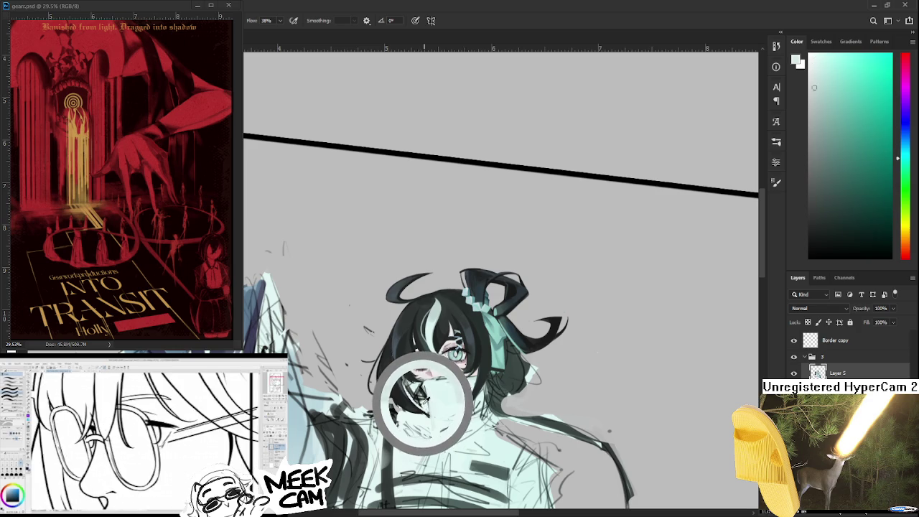
pyautogui.moveTo(425, 399); pyautogui.dragTo(432, 392)
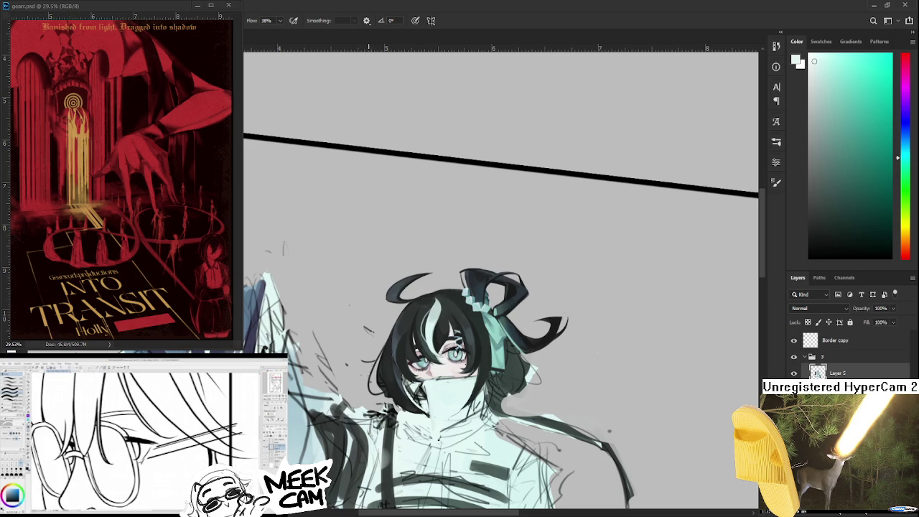
# Sample a lighter blue from the girl's dark hair
pyautogui.scroll(1, 379, 390)
pyautogui.keyDown('alt'); pyautogui.click(403, 390); pyautogui.keyUp('alt')
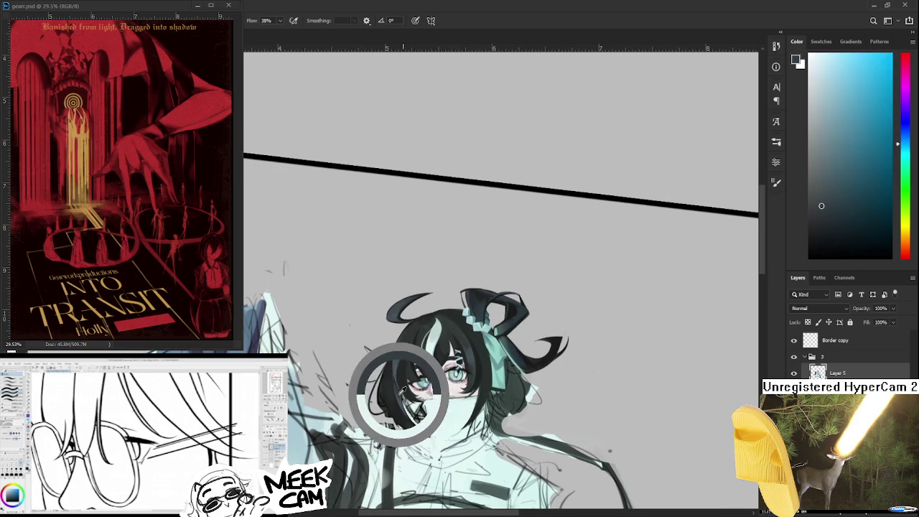
pyautogui.moveTo(403, 390)
pyautogui.mouseDown()
pyautogui.moveTo(468, 401)
pyautogui.moveTo(424, 375)
pyautogui.mouseUp()
# Zoom in on the face and rotate the view upright
pyautogui.press('r')
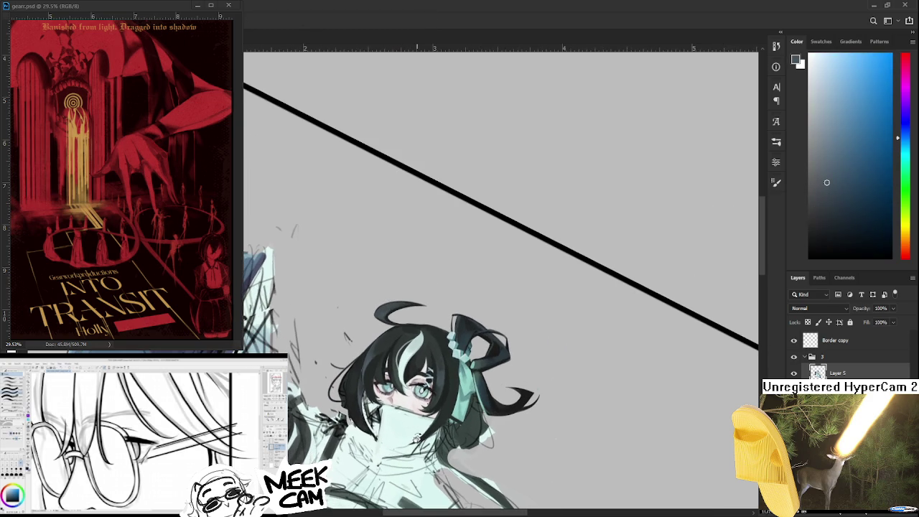
pyautogui.scroll(1, 393, 439)
pyautogui.scroll(1, 393, 439)
pyautogui.scroll(1, 394, 439)
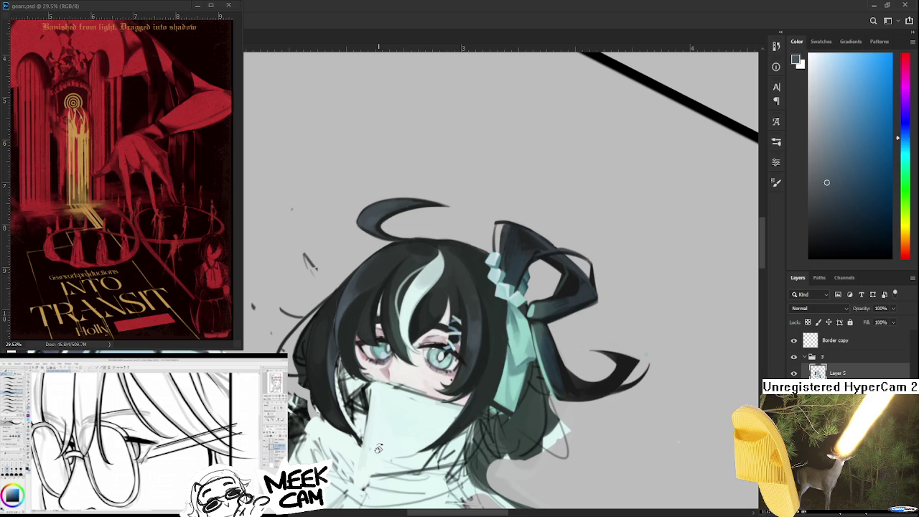
pyautogui.moveTo(378, 448); pyautogui.dragTo(431, 402)
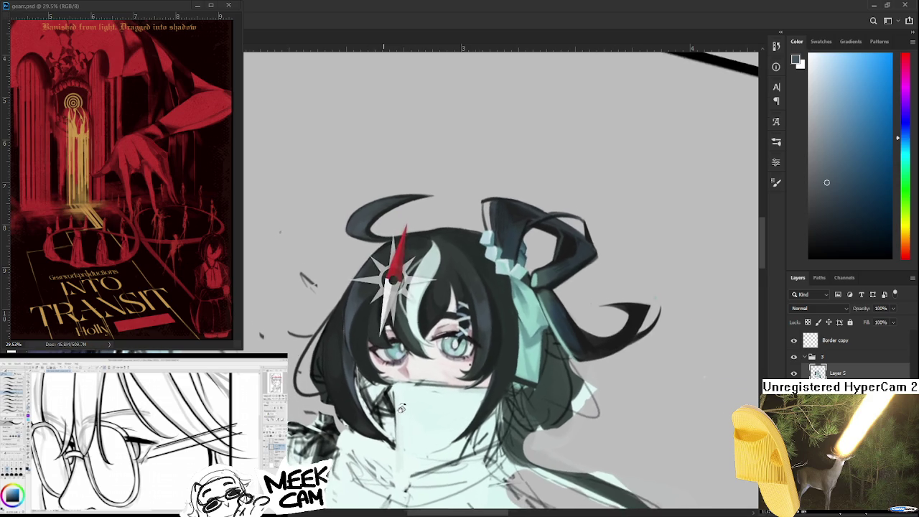
# Paint collar mint over the stray dark strokes at the left collar edge
pyautogui.keyDown('alt'); pyautogui.click(396, 381); pyautogui.keyUp('alt')
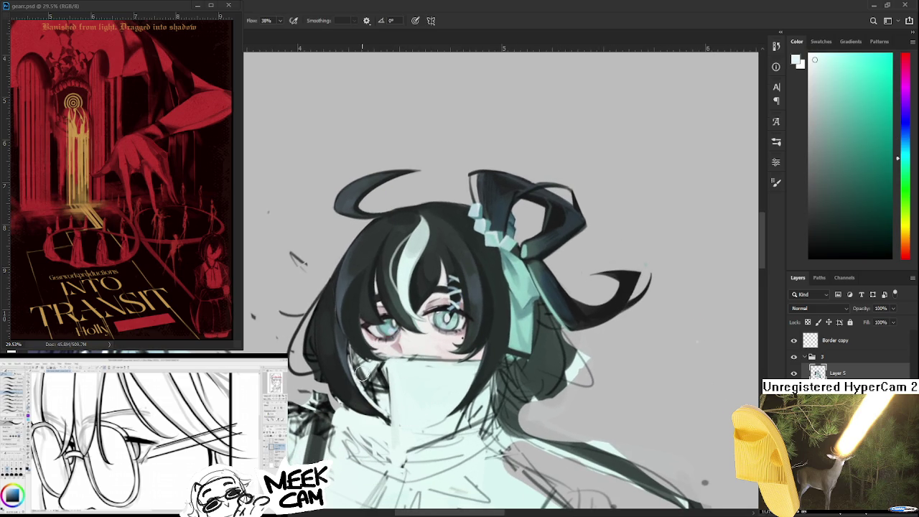
pyautogui.moveTo(365, 368); pyautogui.dragTo(395, 410)
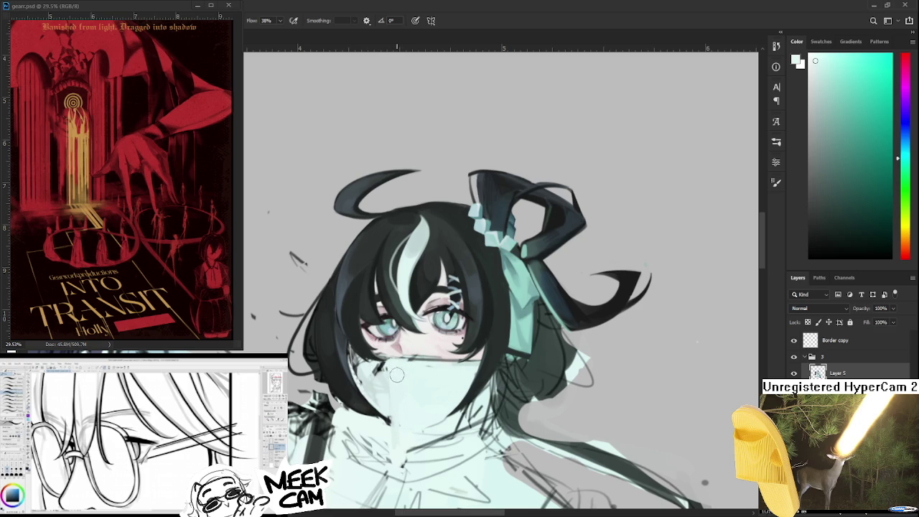
pyautogui.moveTo(371, 370)
pyautogui.mouseDown()
pyautogui.moveTo(383, 403)
pyautogui.moveTo(426, 358)
pyautogui.moveTo(359, 344)
pyautogui.mouseUp()
# Redraw the hair edge in dark blue-grey, then touch up the hair-collar join in mint
pyautogui.keyDown('alt'); pyautogui.click(337, 351); pyautogui.keyUp('alt')
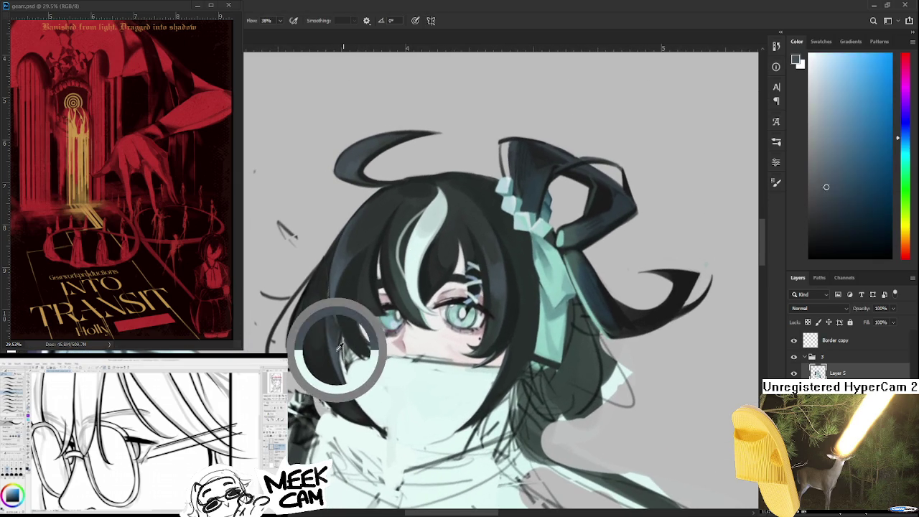
pyautogui.moveTo(363, 341); pyautogui.dragTo(356, 397)
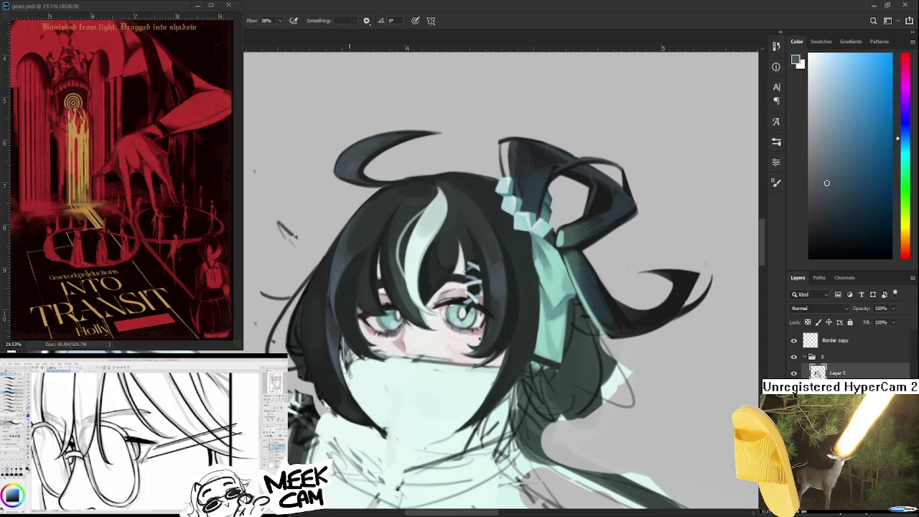
pyautogui.keyDown('alt'); pyautogui.click(356, 387); pyautogui.keyUp('alt')
pyautogui.moveTo(353, 395)
pyautogui.mouseDown()
pyautogui.moveTo(330, 277)
pyautogui.moveTo(347, 295)
pyautogui.mouseUp()
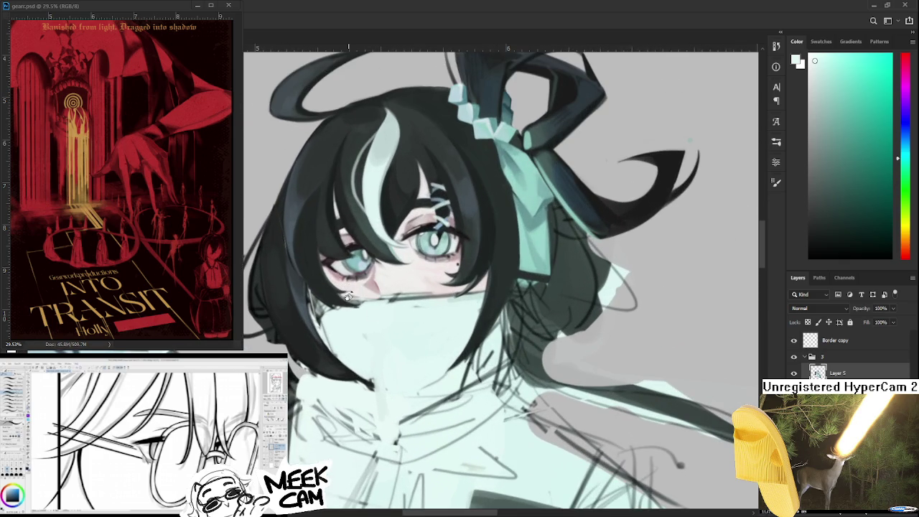
pyautogui.moveTo(347, 296); pyautogui.dragTo(362, 277)
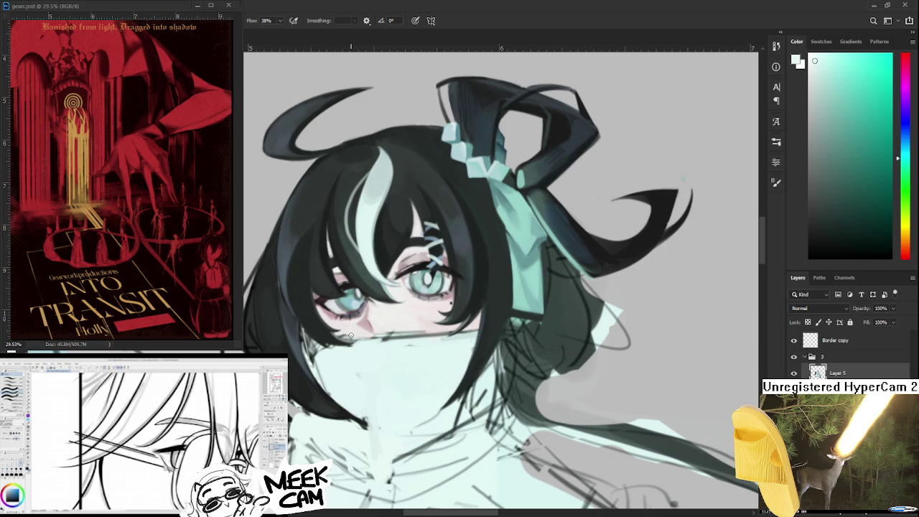
pyautogui.scroll(-3, 373, 337)
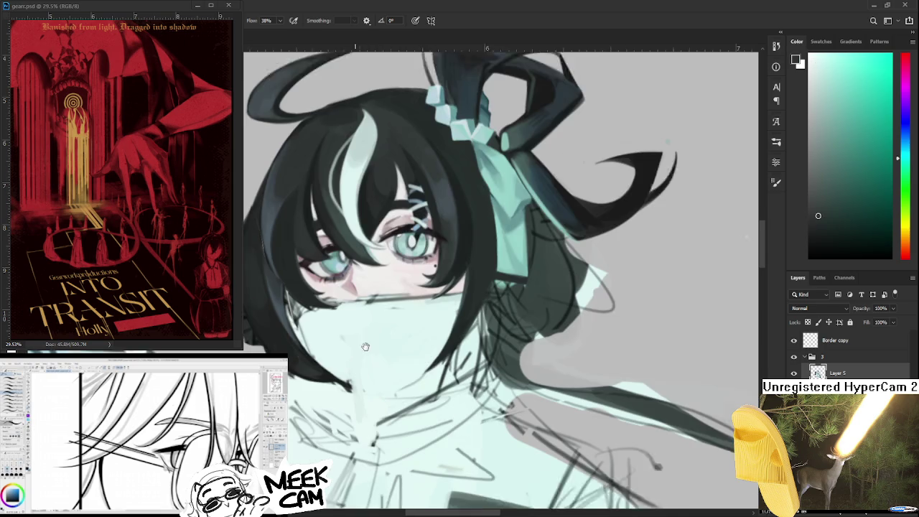
# Paint out the collar's sketch line and draw a cleaner fold line down its front
pyautogui.moveTo(351, 284); pyautogui.dragTo(357, 344)
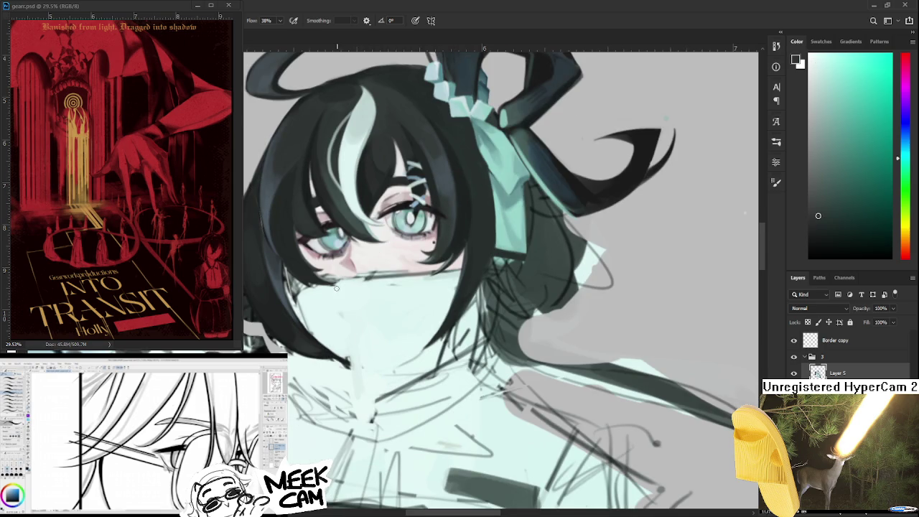
pyautogui.moveTo(337, 285); pyautogui.dragTo(350, 363)
pyautogui.scroll(-2, 363, 387)
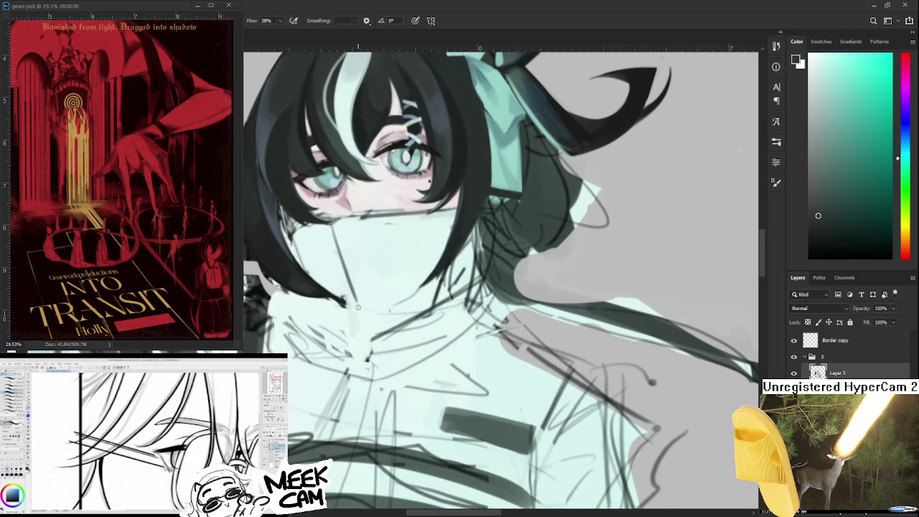
pyautogui.scroll(-1, 371, 345)
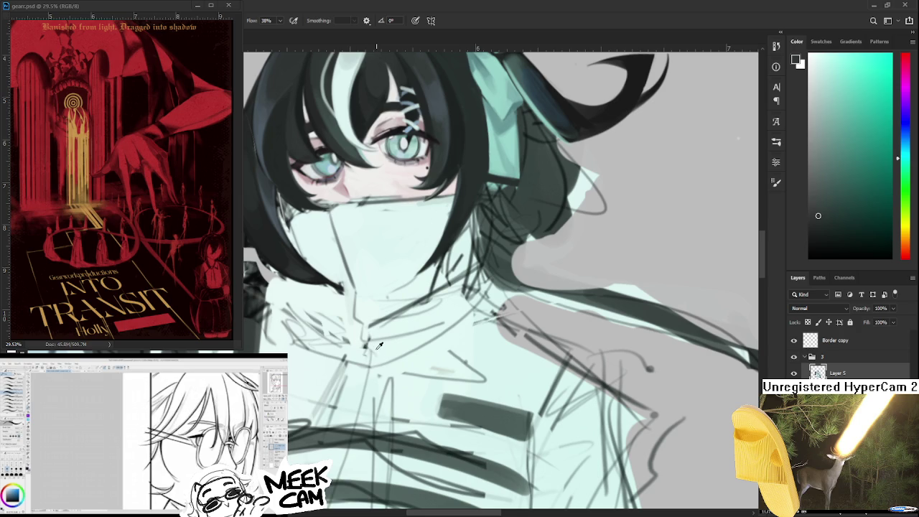
# Swap the paint colour to white and sample a tone near the collar
pyautogui.press('x')
pyautogui.keyDown('alt'); pyautogui.click(365, 327); pyautogui.keyUp('alt')
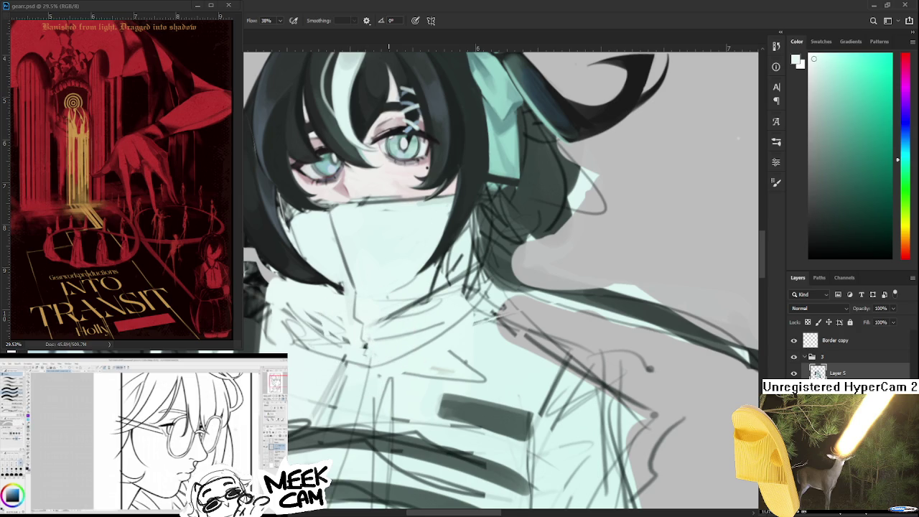
pyautogui.scroll(-2, 381, 343)
pyautogui.scroll(-2, 377, 344)
# Zoom the canvas out until the head and torso are visible
pyautogui.scroll(-2, 373, 347)
pyautogui.scroll(2, 373, 346)
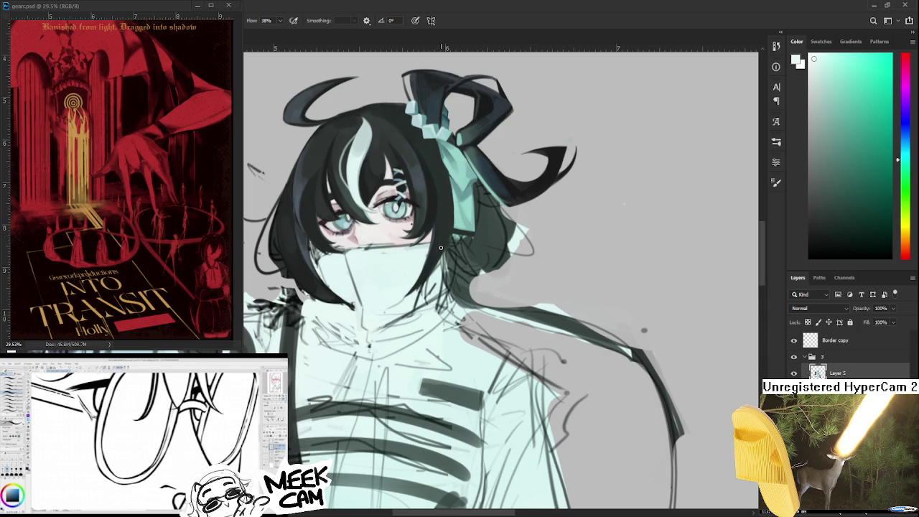
# Turn the canvas sideways, brush light strokes across the lower face, then zoom out
pyautogui.press('r')
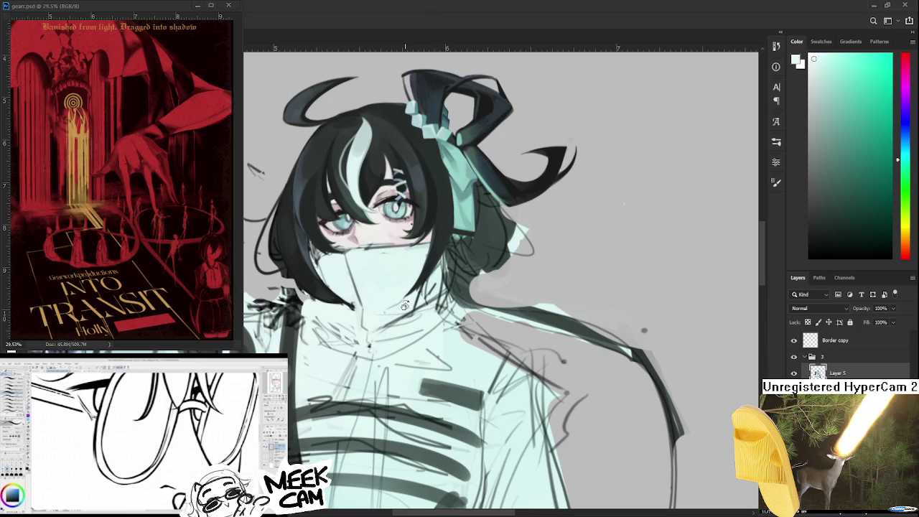
pyautogui.moveTo(441, 250); pyautogui.dragTo(300, 381)
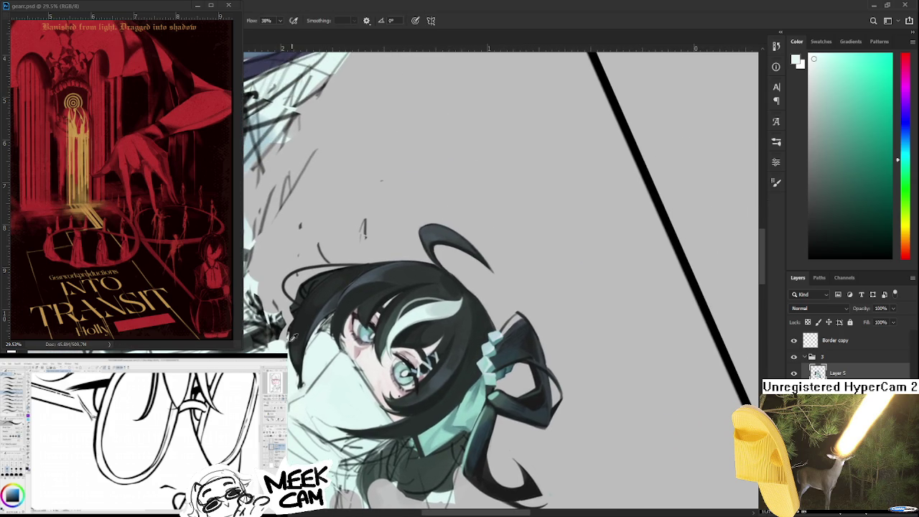
pyautogui.moveTo(288, 357)
pyautogui.mouseDown()
pyautogui.moveTo(297, 369)
pyautogui.moveTo(290, 345)
pyautogui.moveTo(688, 394)
pyautogui.mouseUp()
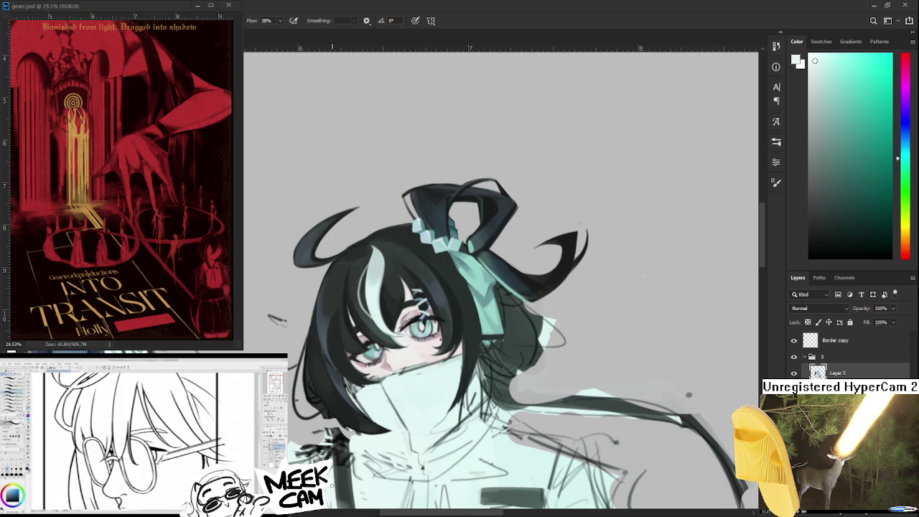
pyautogui.scroll(3, 388, 454)
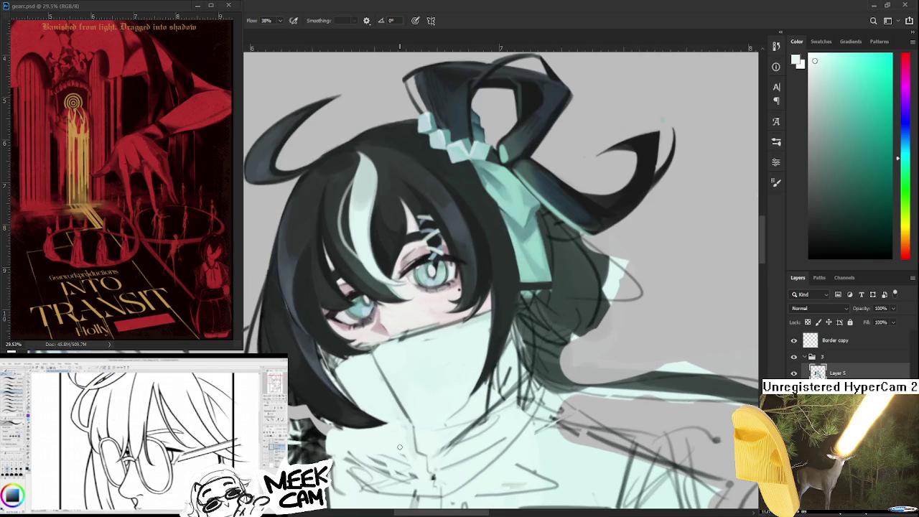
pyautogui.scroll(-2, 400, 447)
pyautogui.scroll(-2, 399, 446)
pyautogui.scroll(-1, 388, 445)
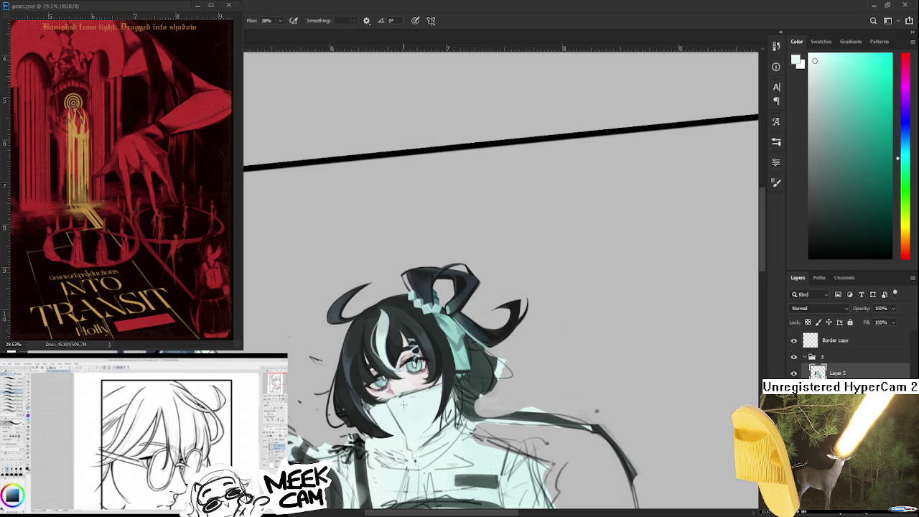
# Tilt the view near upright and sample several dark hair tones beside the face
pyautogui.scroll(1, 402, 404)
pyautogui.scroll(1, 403, 413)
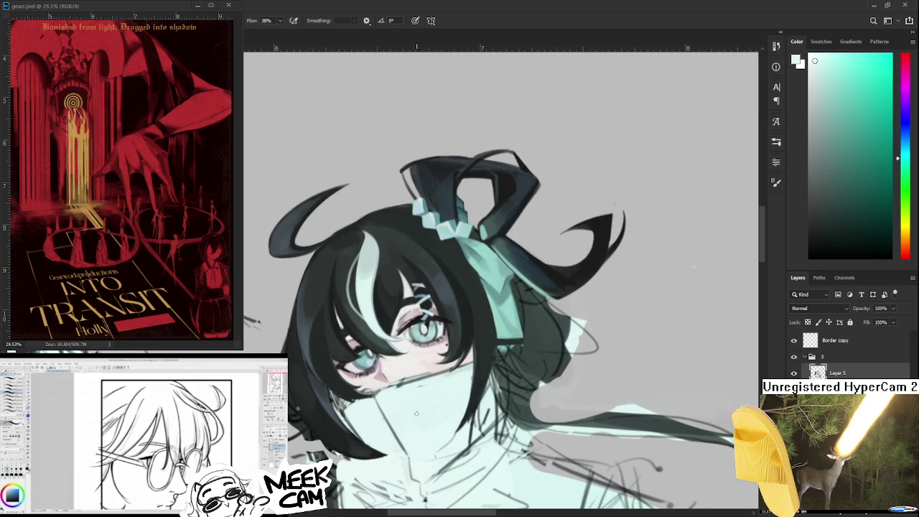
pyautogui.scroll(-1, 416, 413)
pyautogui.scroll(1, 416, 413)
pyautogui.scroll(1, 416, 413)
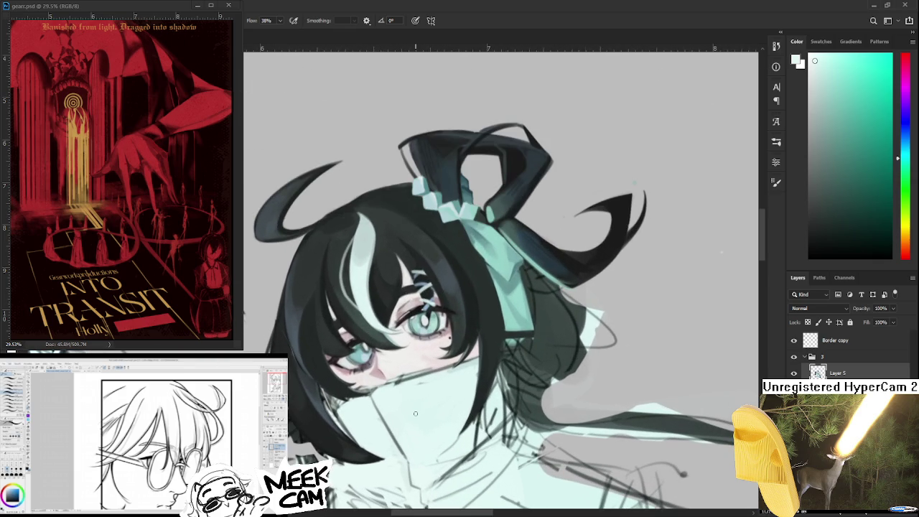
pyautogui.press('r')
pyautogui.moveTo(415, 401); pyautogui.dragTo(386, 364)
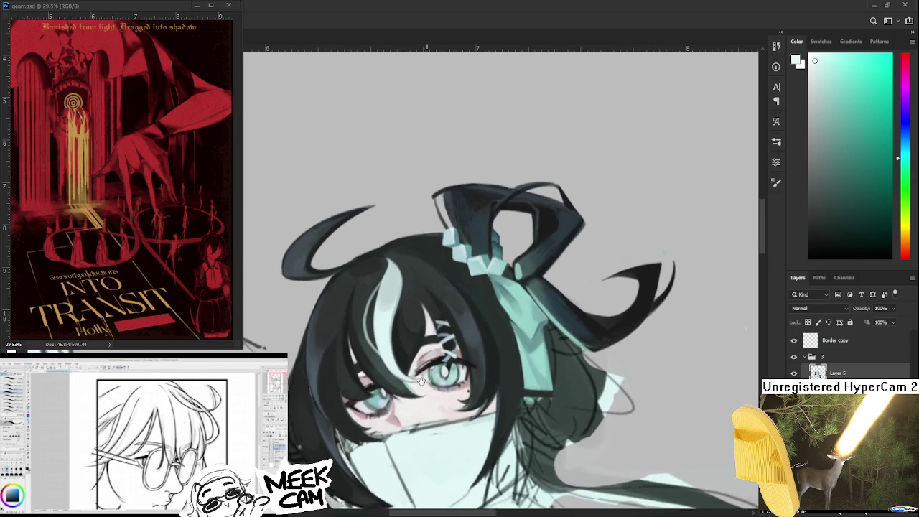
pyautogui.moveTo(386, 364); pyautogui.dragTo(345, 347)
pyautogui.keyDown('alt'); pyautogui.click(342, 359); pyautogui.keyUp('alt')
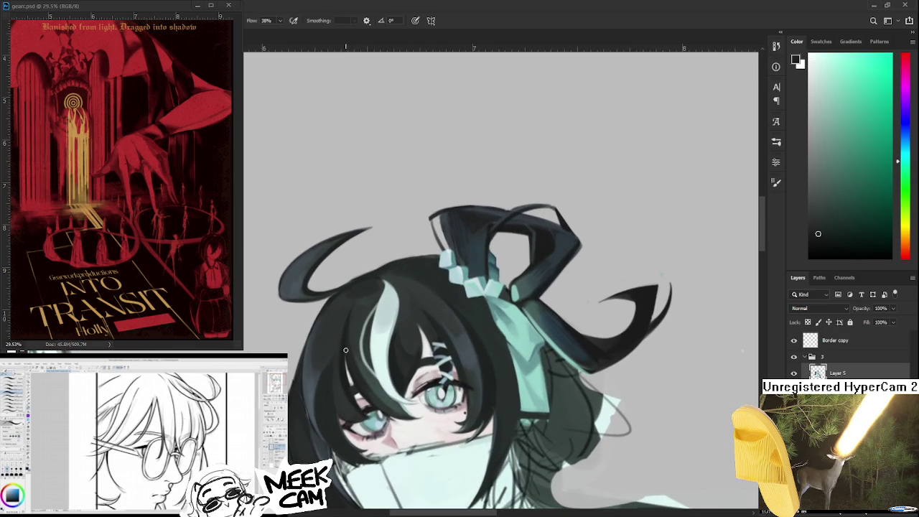
pyautogui.keyDown('alt'); pyautogui.click(348, 357); pyautogui.keyUp('alt')
pyautogui.keyDown('alt'); pyautogui.click(346, 351); pyautogui.keyUp('alt')
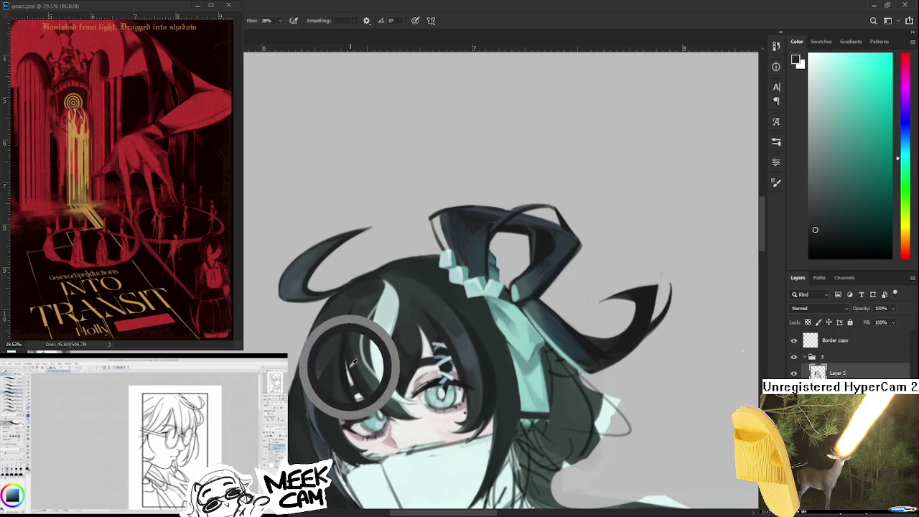
pyautogui.keyDown('alt'); pyautogui.click(349, 366); pyautogui.keyUp('alt')
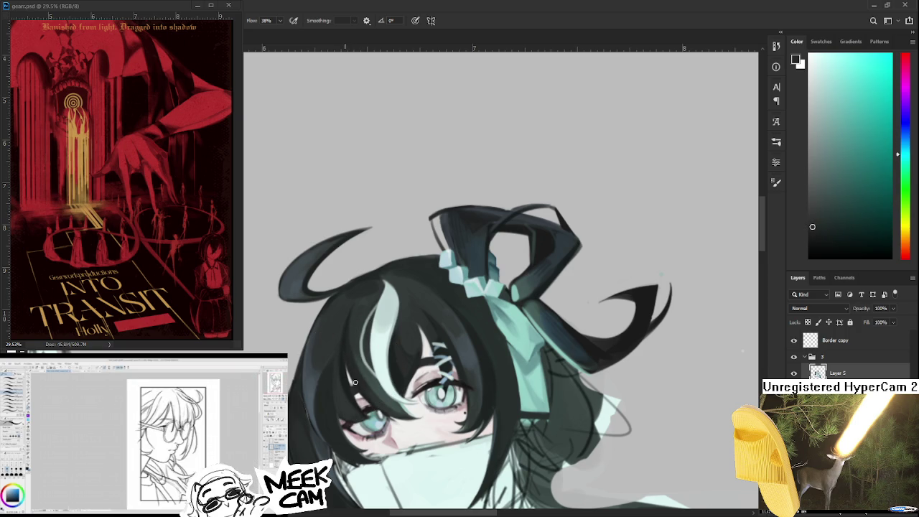
pyautogui.keyDown('alt'); pyautogui.click(343, 361); pyautogui.keyUp('alt')
pyautogui.keyDown('alt'); pyautogui.click(341, 328); pyautogui.keyUp('alt')
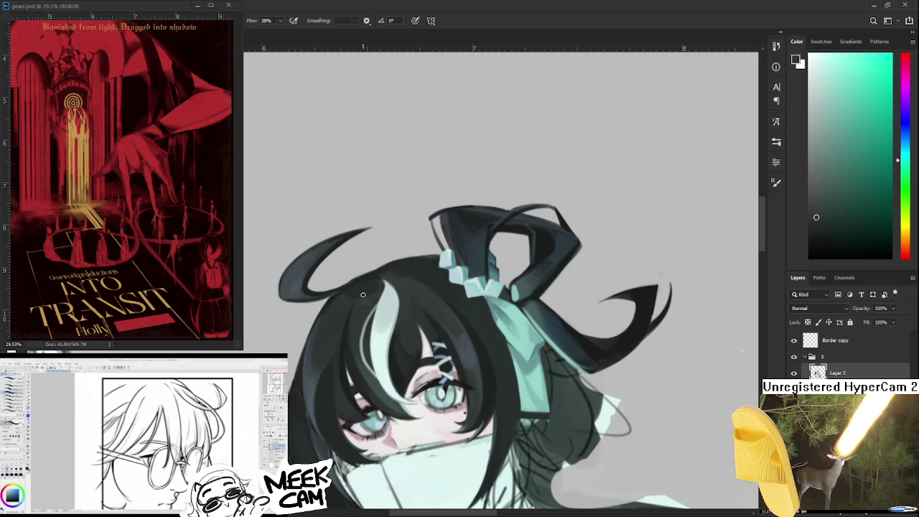
# Bring the face and ribbon into view and pick cyan and light blue from the hair
pyautogui.scroll(-2, 363, 294)
pyautogui.scroll(-2, 363, 295)
pyautogui.scroll(-1, 363, 295)
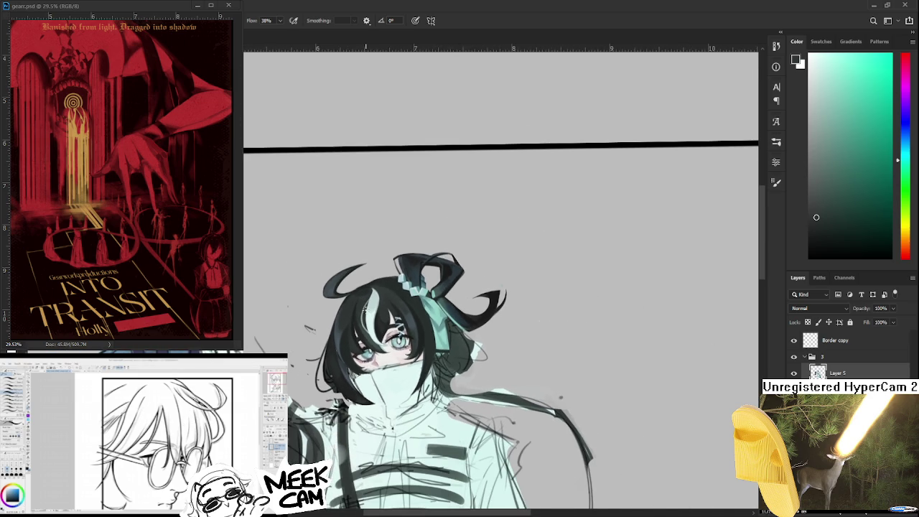
pyautogui.scroll(1, 366, 310)
pyautogui.scroll(1, 366, 310)
pyautogui.scroll(2, 366, 337)
pyautogui.scroll(-1, 387, 373)
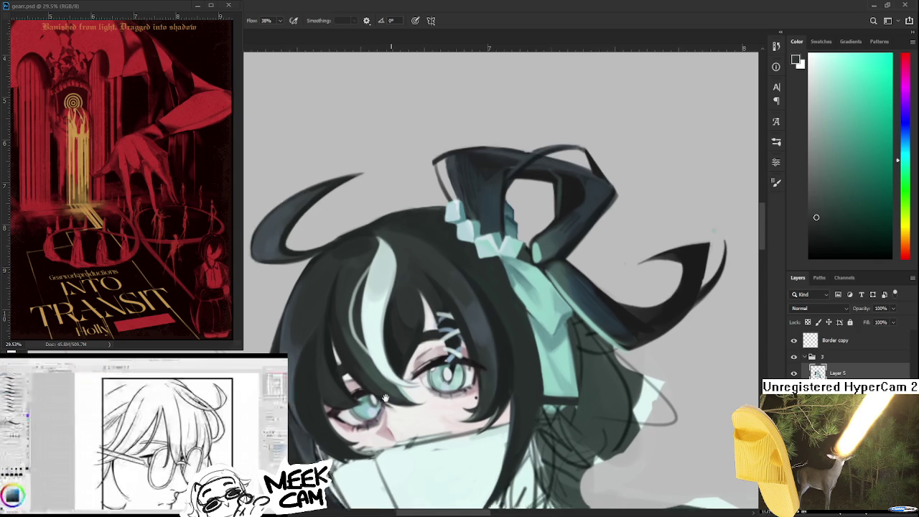
pyautogui.scroll(-1, 379, 366)
pyautogui.scroll(-1, 369, 359)
pyautogui.scroll(-1, 359, 350)
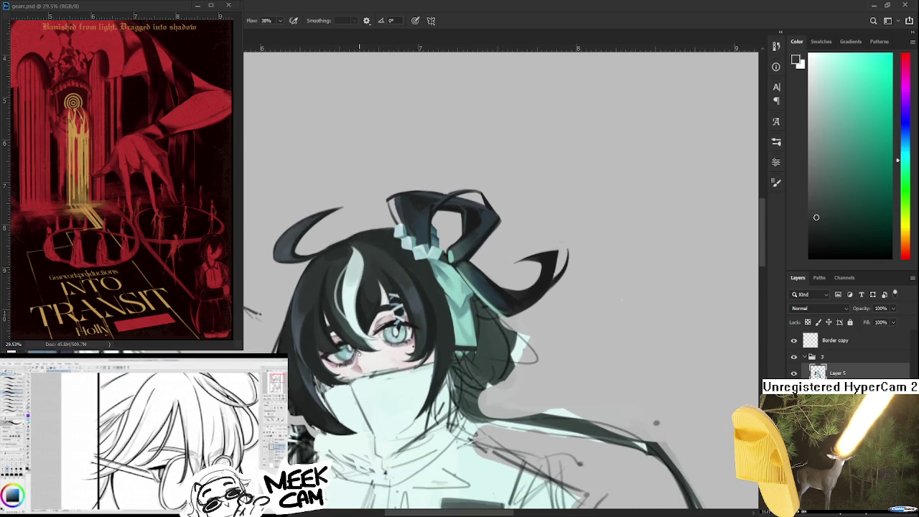
pyautogui.moveTo(424, 343)
pyautogui.mouseDown()
pyautogui.moveTo(385, 293)
pyautogui.moveTo(384, 255)
pyautogui.moveTo(366, 319)
pyautogui.mouseUp()
pyautogui.keyDown('alt'); pyautogui.click(366, 320); pyautogui.keyUp('alt')
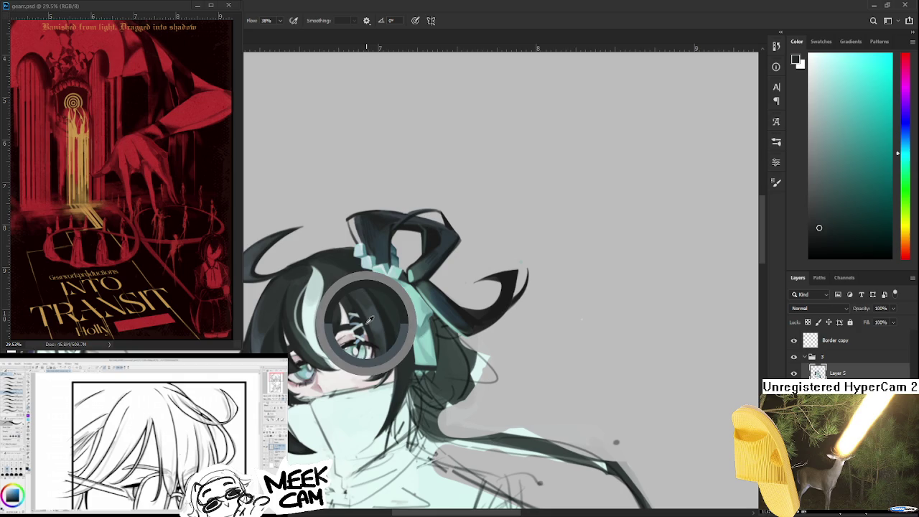
pyautogui.keyDown('alt'); pyautogui.click(369, 287); pyautogui.keyUp('alt')
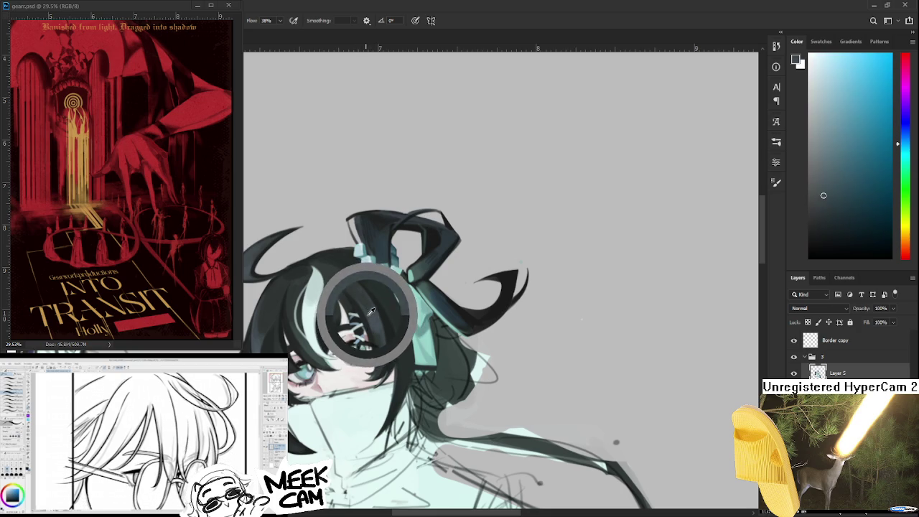
pyautogui.keyDown('alt'); pyautogui.click(364, 287); pyautogui.keyUp('alt')
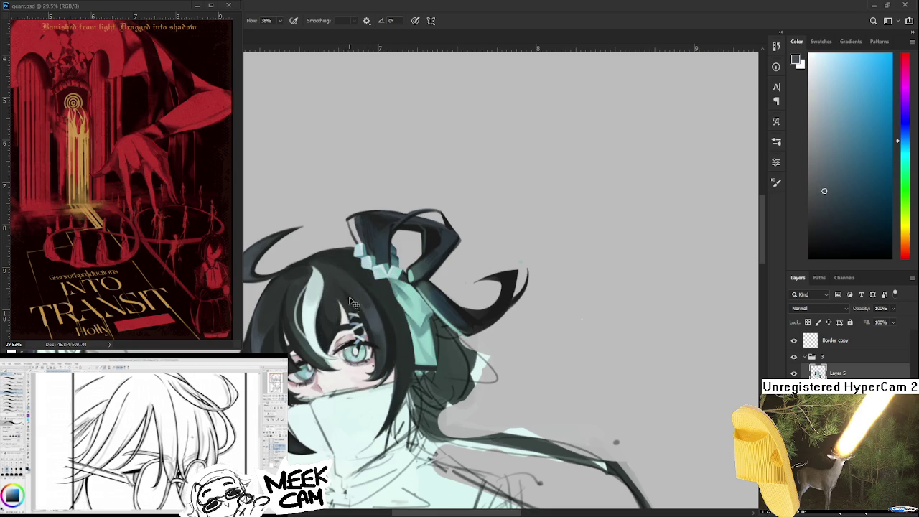
pyautogui.keyDown('alt'); pyautogui.click(373, 285); pyautogui.keyUp('alt')
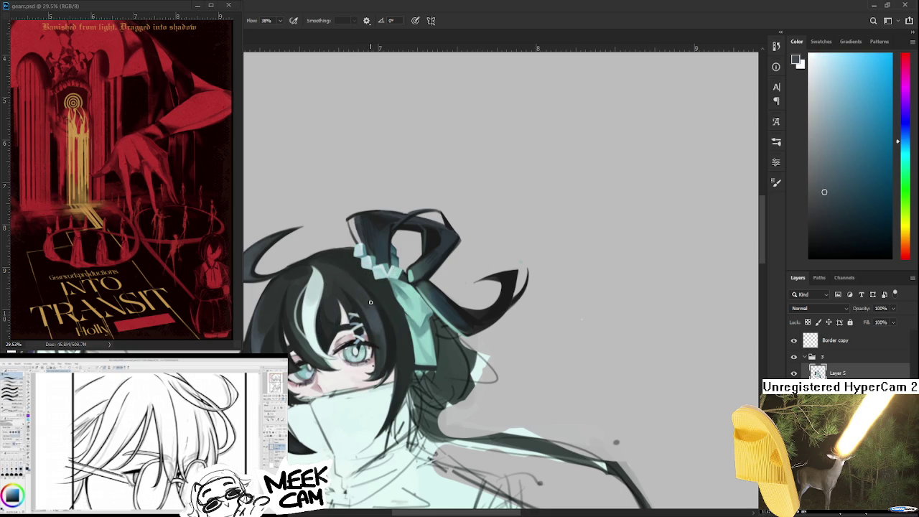
# Sample darker teal and blue hair shades, then turn the canvas sideways
pyautogui.moveTo(372, 285); pyautogui.dragTo(378, 328)
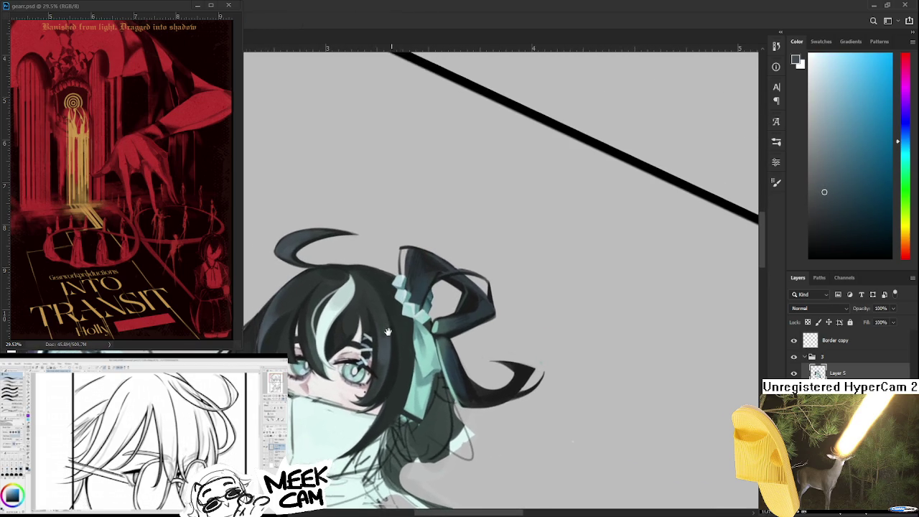
pyautogui.keyDown('alt'); pyautogui.click(387, 329); pyautogui.keyUp('alt')
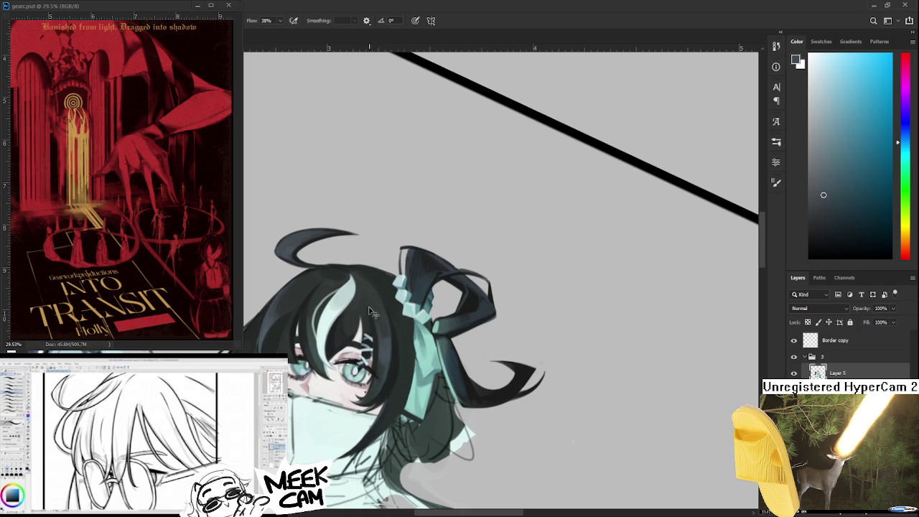
pyautogui.keyDown('alt'); pyautogui.click(381, 327); pyautogui.keyUp('alt')
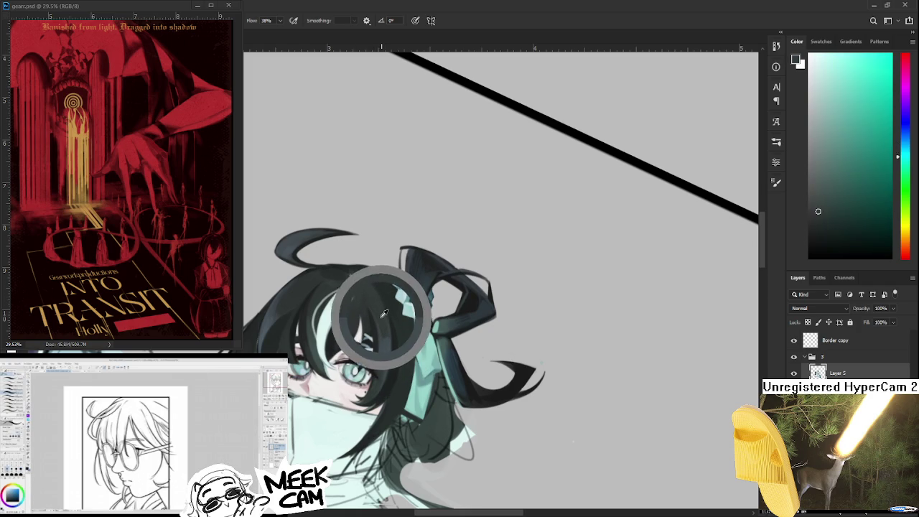
pyautogui.moveTo(381, 324); pyautogui.dragTo(382, 344)
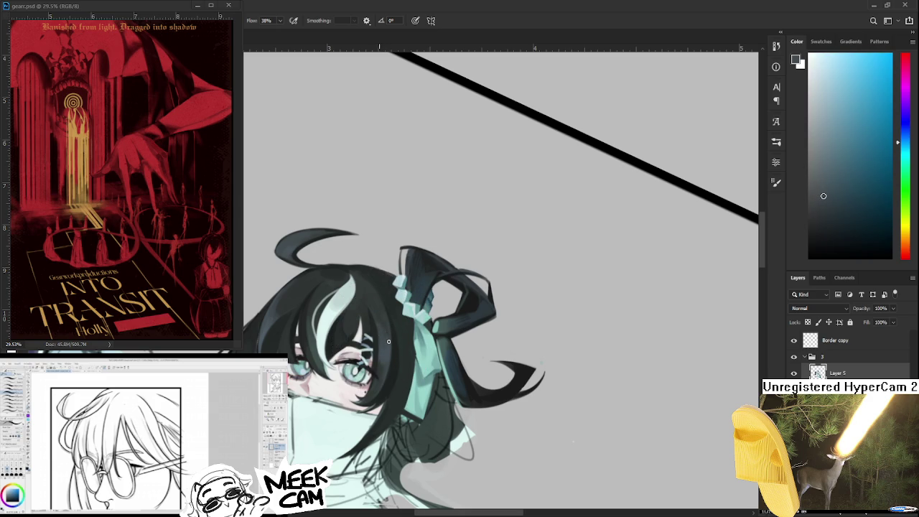
pyautogui.scroll(-2, 387, 316)
pyautogui.keyDown('alt'); pyautogui.click(384, 327); pyautogui.keyUp('alt')
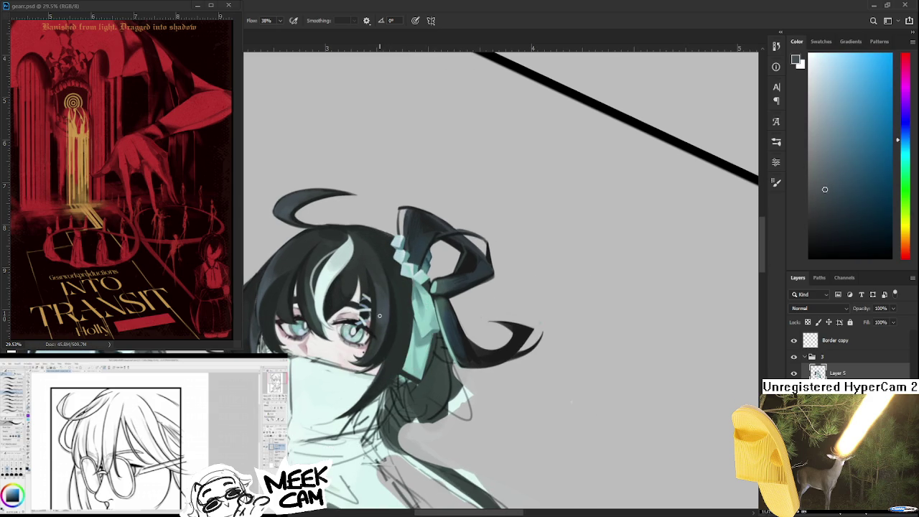
pyautogui.scroll(1, 366, 356)
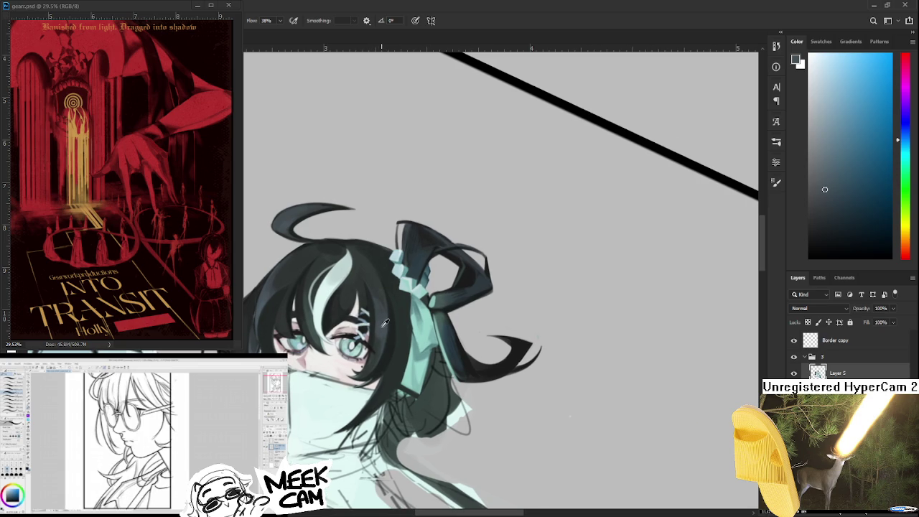
pyautogui.keyDown('alt'); pyautogui.click(374, 346); pyautogui.keyUp('alt')
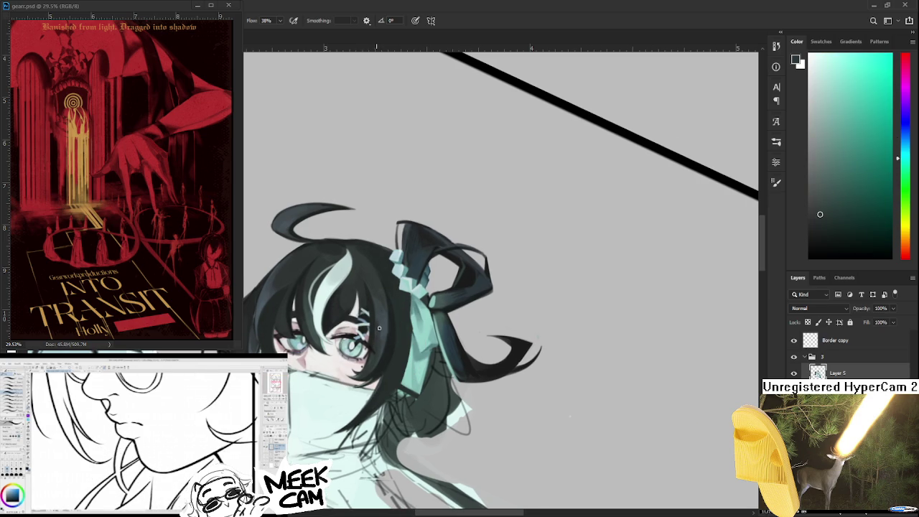
pyautogui.keyDown('alt'); pyautogui.click(383, 336); pyautogui.keyUp('alt')
pyautogui.press('r')
pyautogui.moveTo(369, 354)
pyautogui.mouseDown()
pyautogui.moveTo(417, 387)
pyautogui.moveTo(407, 288)
pyautogui.moveTo(402, 295)
pyautogui.mouseUp()
# Paint light teal highlight strokes on the hair over the eye
pyautogui.press('b')
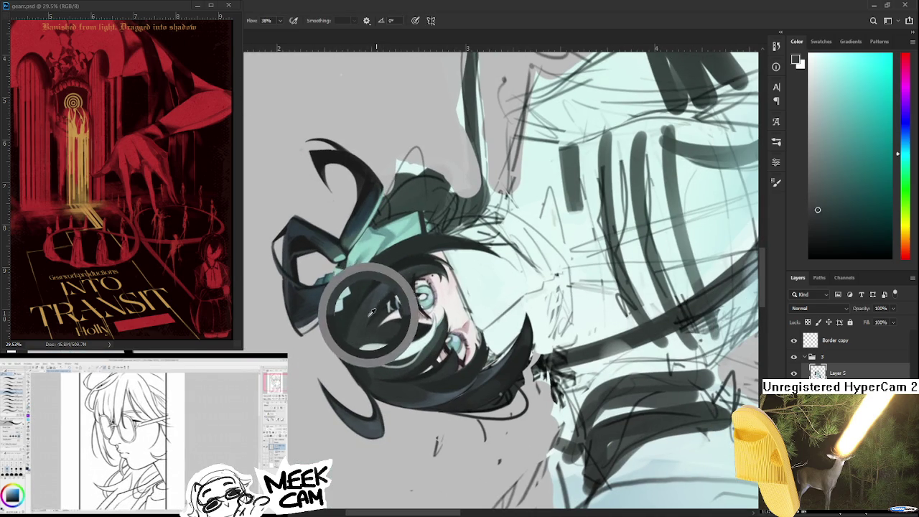
pyautogui.moveTo(359, 352); pyautogui.dragTo(424, 341)
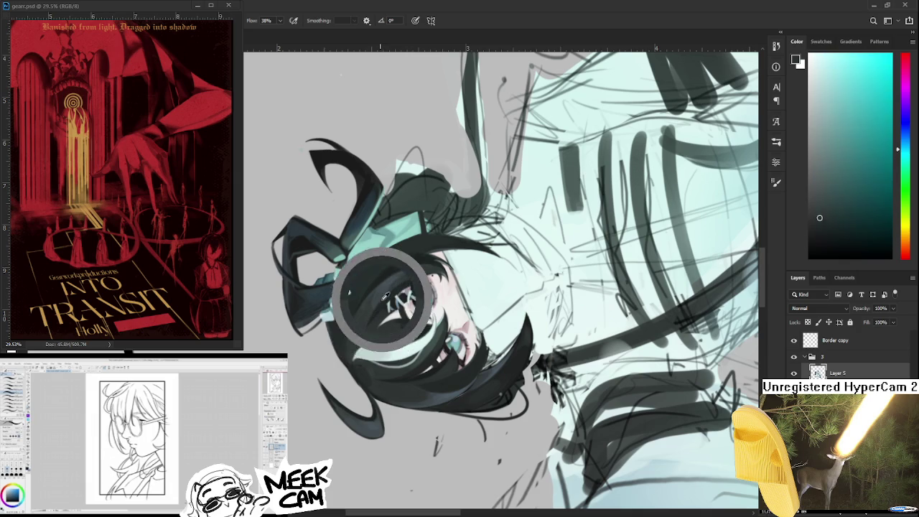
pyautogui.keyDown('alt'); pyautogui.click(380, 295); pyautogui.keyUp('alt')
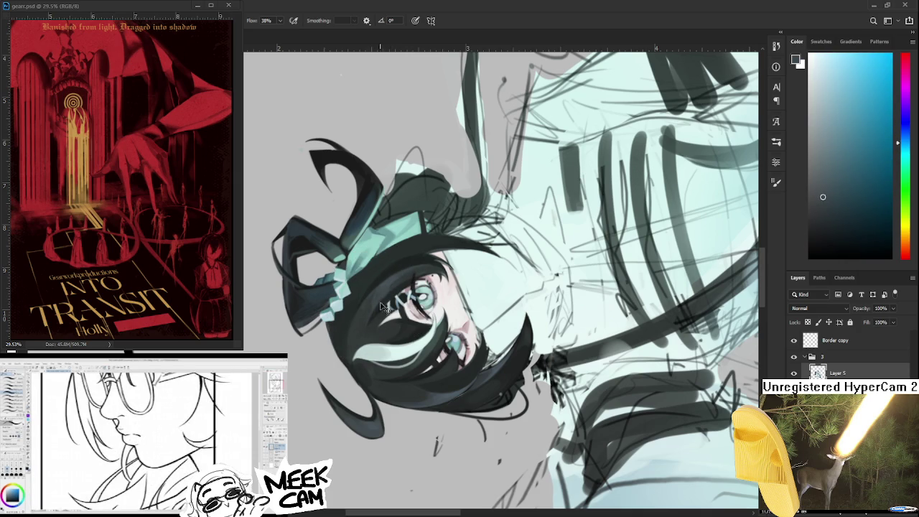
# Resample lighter, darker and greener teal tones from the hair beside the eye
pyautogui.keyDown('alt'); pyautogui.click(381, 303); pyautogui.keyUp('alt')
pyautogui.keyDown('alt'); pyautogui.click(379, 300); pyautogui.keyUp('alt')
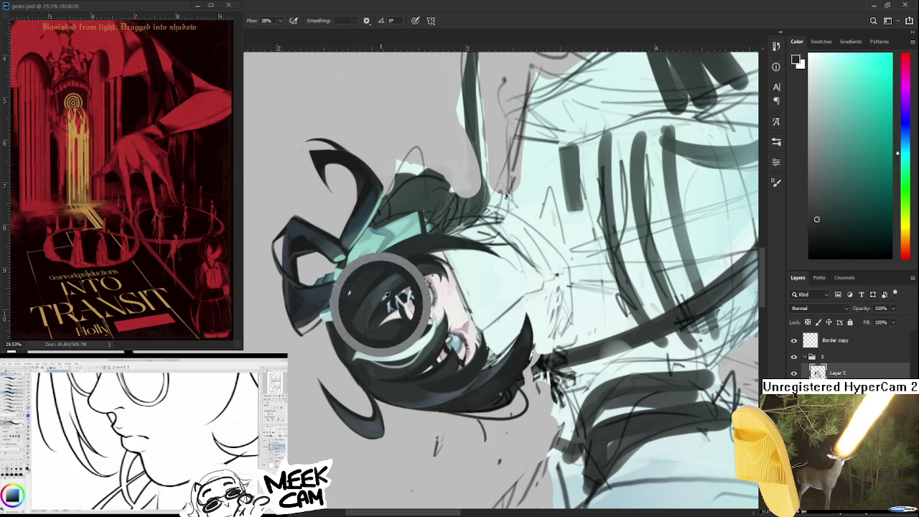
pyautogui.keyDown('alt'); pyautogui.click(377, 309); pyautogui.keyUp('alt')
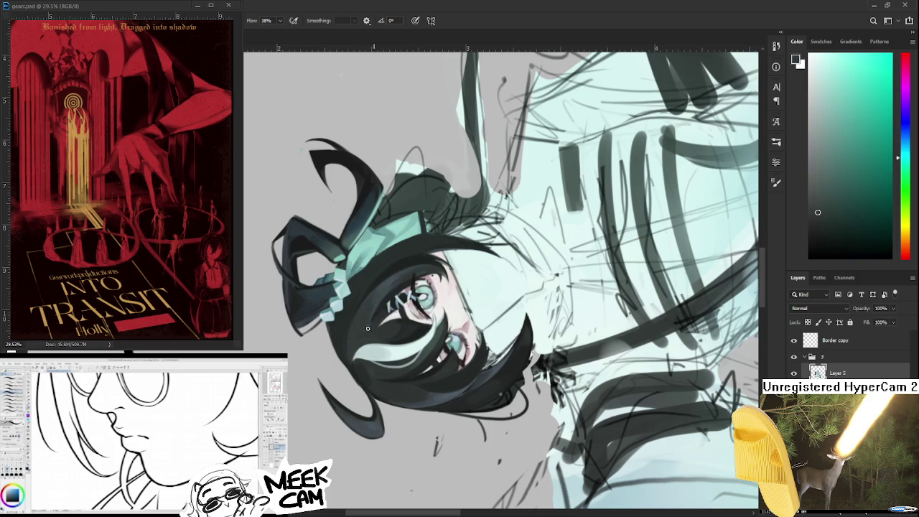
pyautogui.keyDown('alt'); pyautogui.click(383, 306); pyautogui.keyUp('alt')
pyautogui.keyDown('alt'); pyautogui.click(382, 306); pyautogui.keyUp('alt')
pyautogui.keyDown('alt'); pyautogui.click(381, 307); pyautogui.keyUp('alt')
pyautogui.keyDown('alt'); pyautogui.click(379, 301); pyautogui.keyUp('alt')
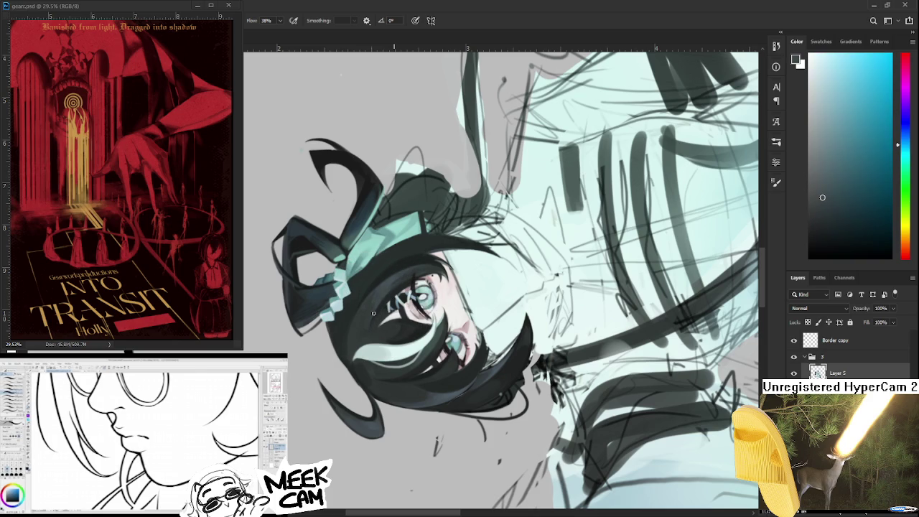
pyautogui.keyDown('alt'); pyautogui.click(370, 316); pyautogui.keyUp('alt')
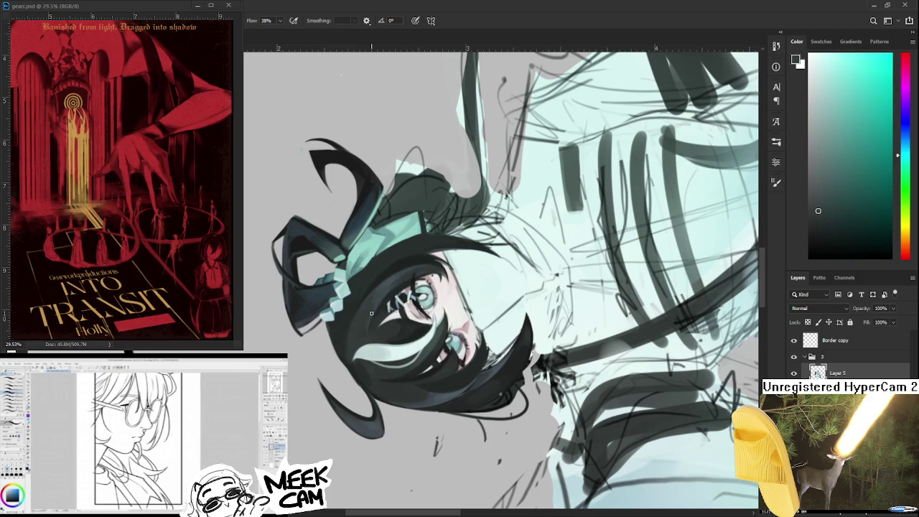
pyautogui.keyDown('alt'); pyautogui.click(380, 327); pyautogui.keyUp('alt')
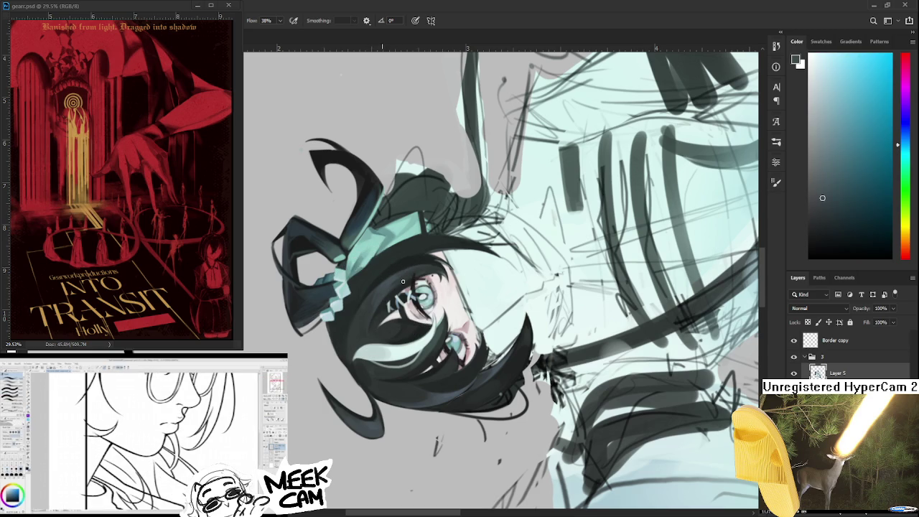
pyautogui.moveTo(488, 327)
pyautogui.mouseDown()
pyautogui.moveTo(426, 367)
pyautogui.moveTo(346, 463)
pyautogui.mouseUp()
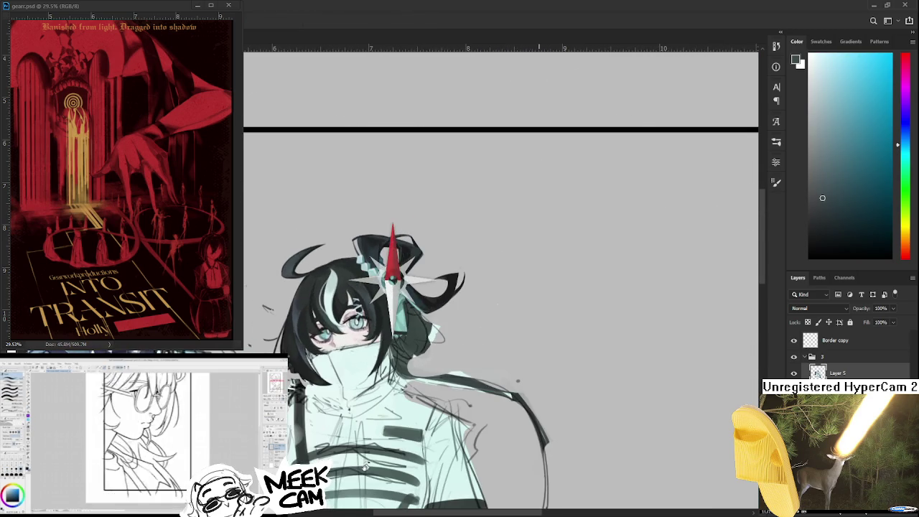
pyautogui.moveTo(346, 463); pyautogui.dragTo(364, 370)
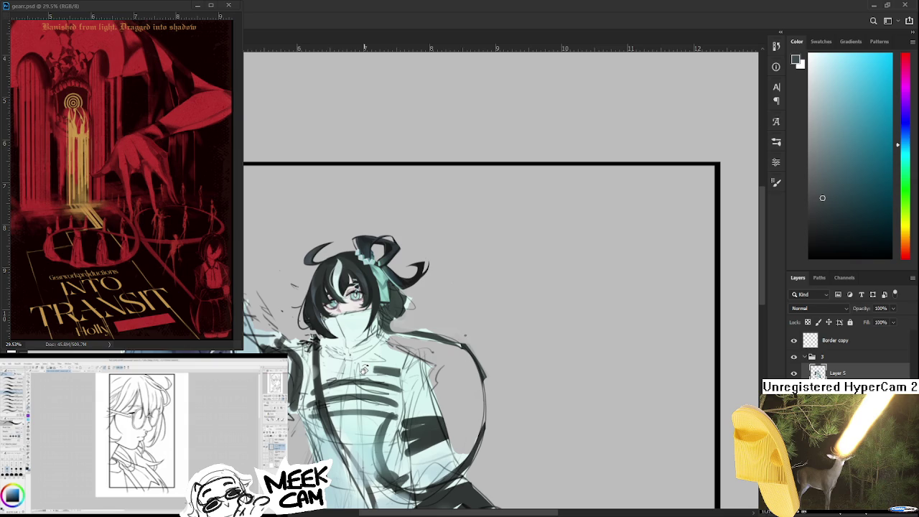
pyautogui.scroll(1, 141, 430)
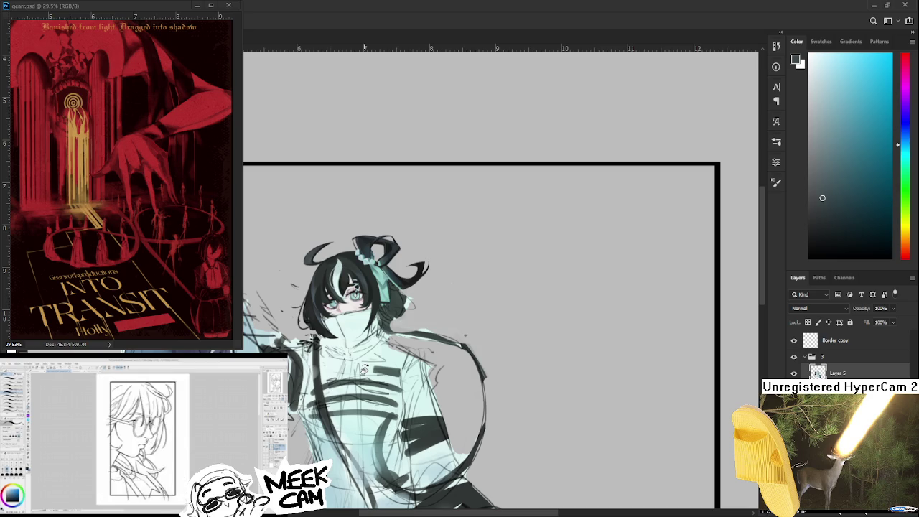
# Zoom in on the portrait to continue painting
pyautogui.scroll(1, 142, 431)
pyautogui.scroll(1, 141, 431)
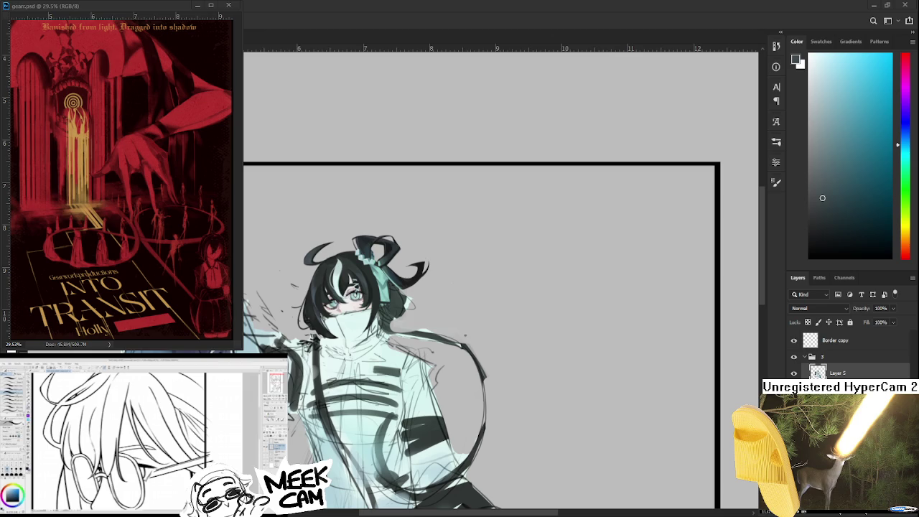
pyautogui.scroll(1, 366, 331)
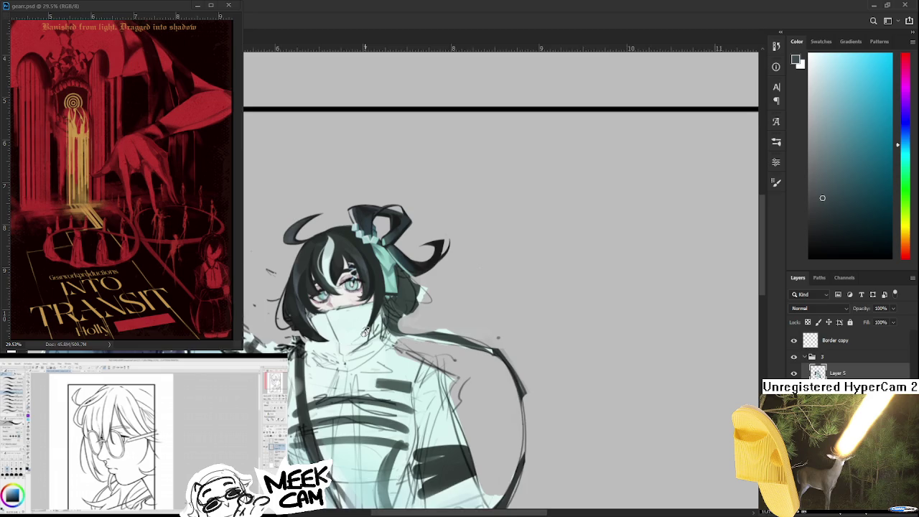
# Bring the head into view and sample teal and blue tones from the painting
pyautogui.scroll(1, 366, 332)
pyautogui.scroll(1, 366, 332)
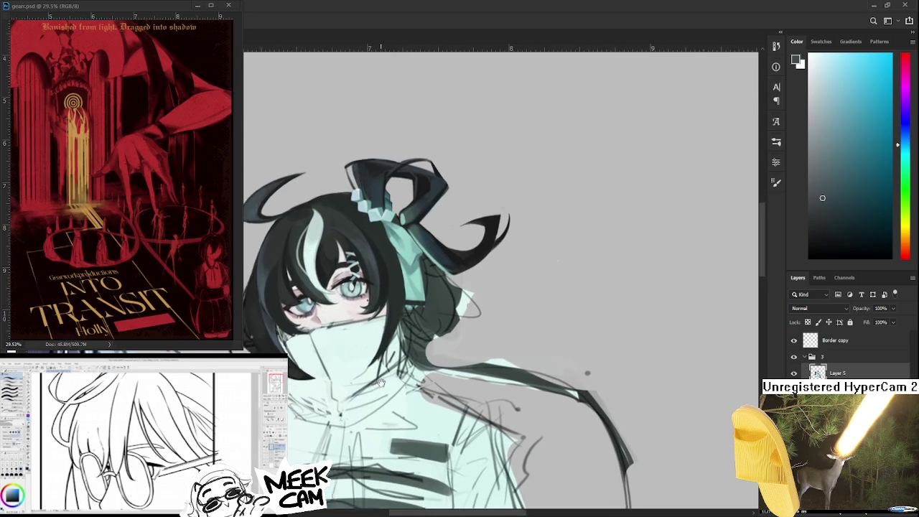
pyautogui.moveTo(365, 332); pyautogui.dragTo(407, 453)
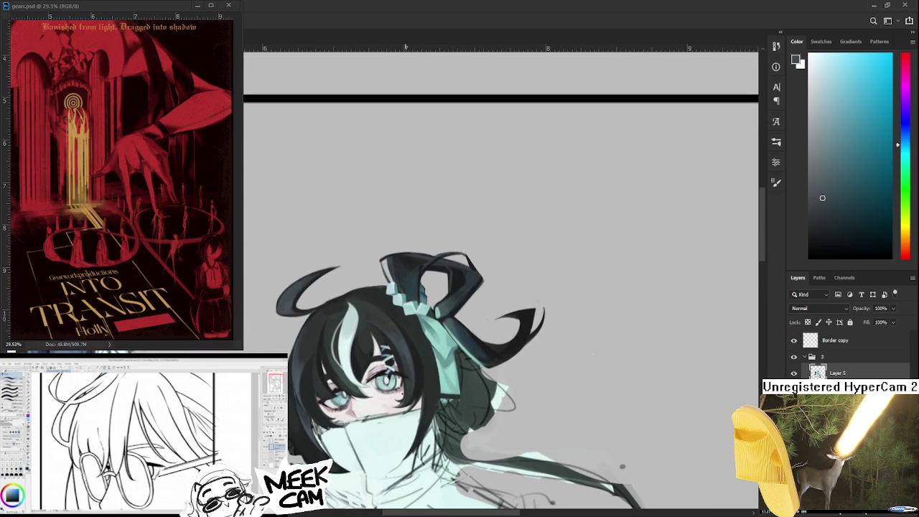
pyautogui.keyDown('alt'); pyautogui.click(404, 338); pyautogui.keyUp('alt')
pyautogui.moveTo(427, 345)
pyautogui.mouseDown()
pyautogui.moveTo(422, 306)
pyautogui.moveTo(579, 254)
pyautogui.mouseUp()
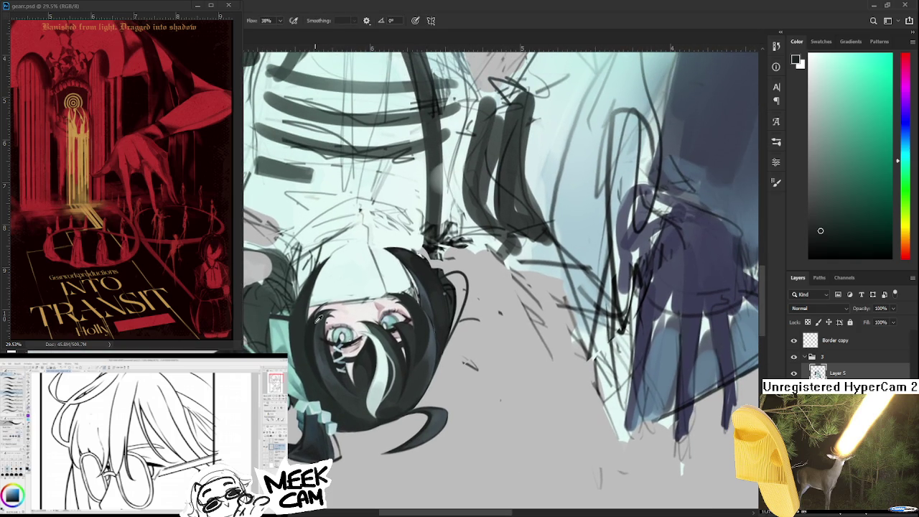
pyautogui.keyDown('alt'); pyautogui.click(318, 334); pyautogui.keyUp('alt')
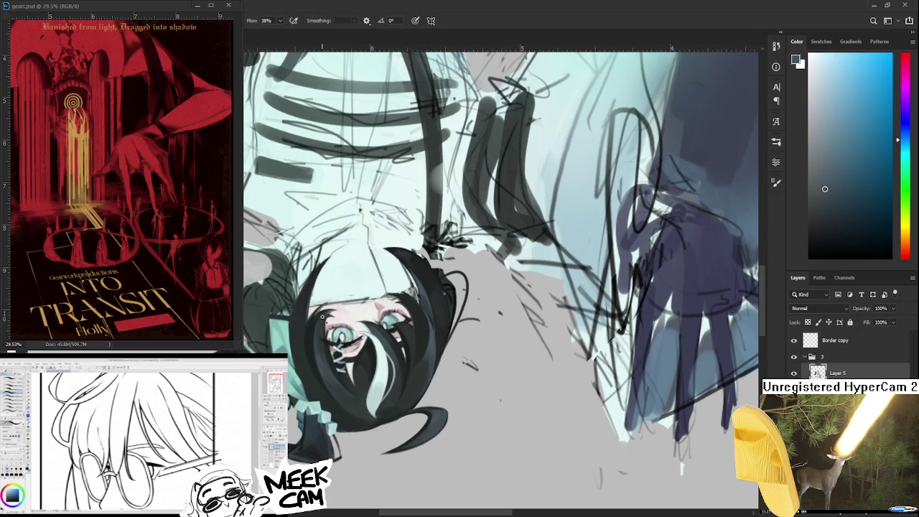
pyautogui.keyDown('alt'); pyautogui.click(316, 336); pyautogui.keyUp('alt')
# Sample teal-green from the face, shift the hue greener, and turn the view upright
pyautogui.keyDown('alt'); pyautogui.click(324, 348); pyautogui.keyUp('alt')
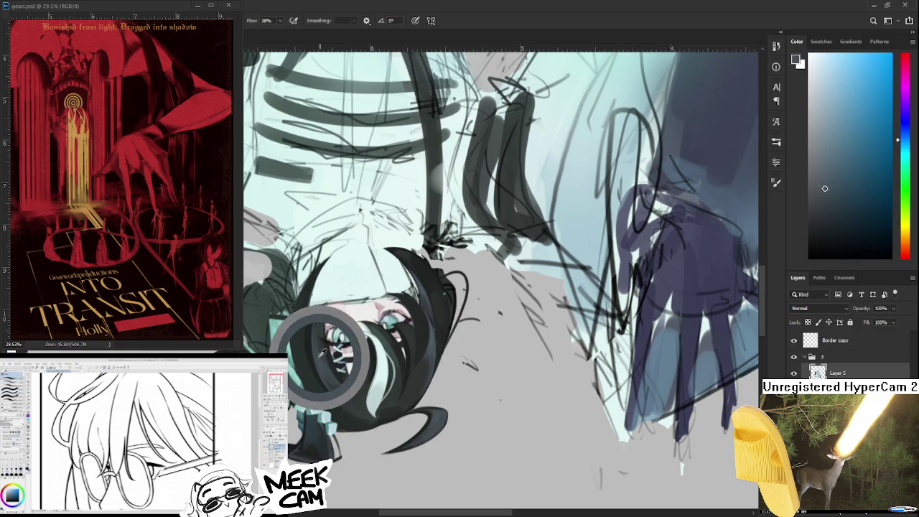
pyautogui.moveTo(321, 351); pyautogui.dragTo(313, 319)
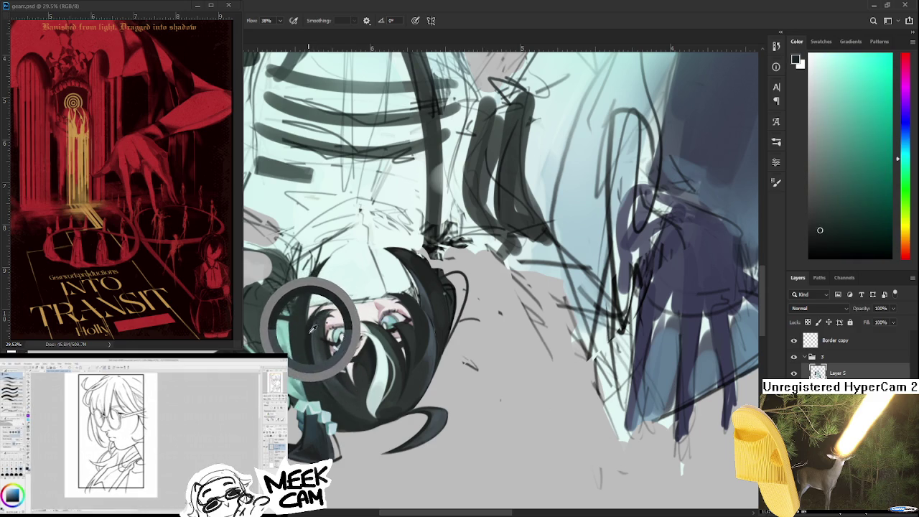
pyautogui.keyDown('alt'); pyautogui.click(323, 348); pyautogui.keyUp('alt')
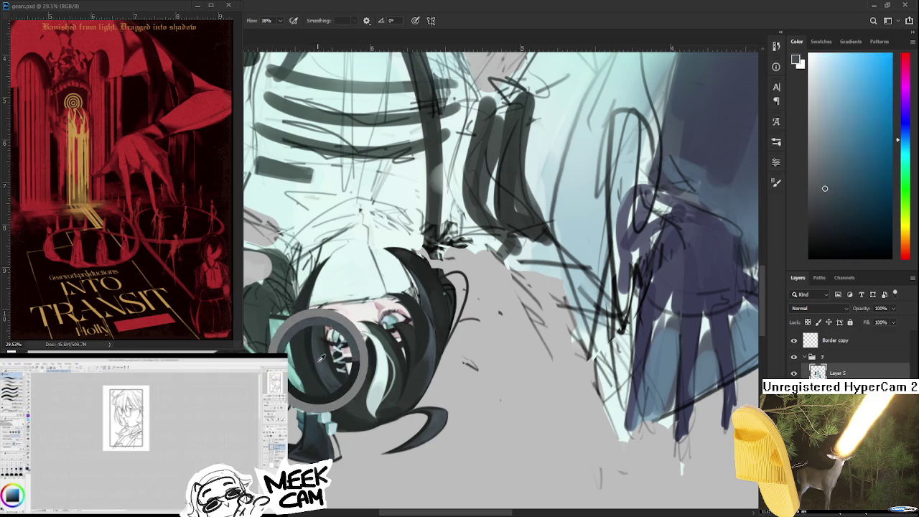
pyautogui.moveTo(324, 348); pyautogui.dragTo(321, 339)
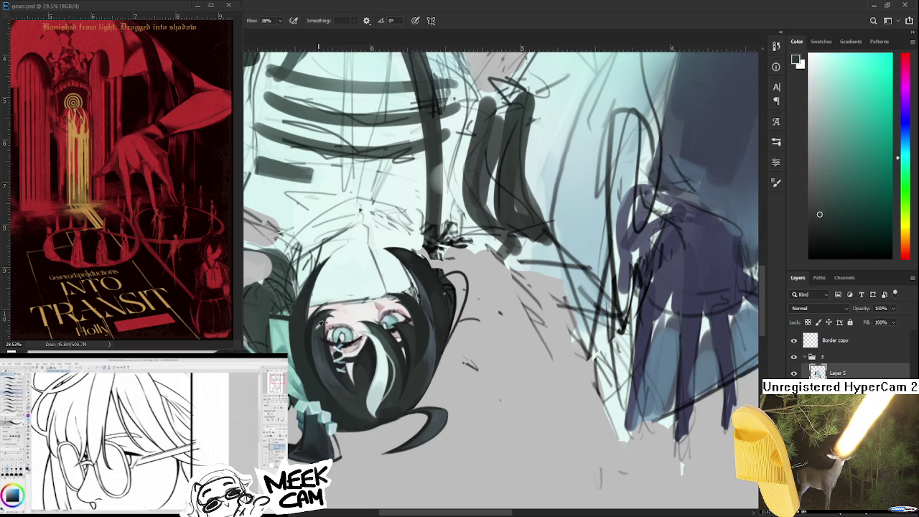
pyautogui.keyDown('alt'); pyautogui.click(317, 327); pyautogui.keyUp('alt')
pyautogui.keyDown('alt'); pyautogui.click(315, 324); pyautogui.keyUp('alt')
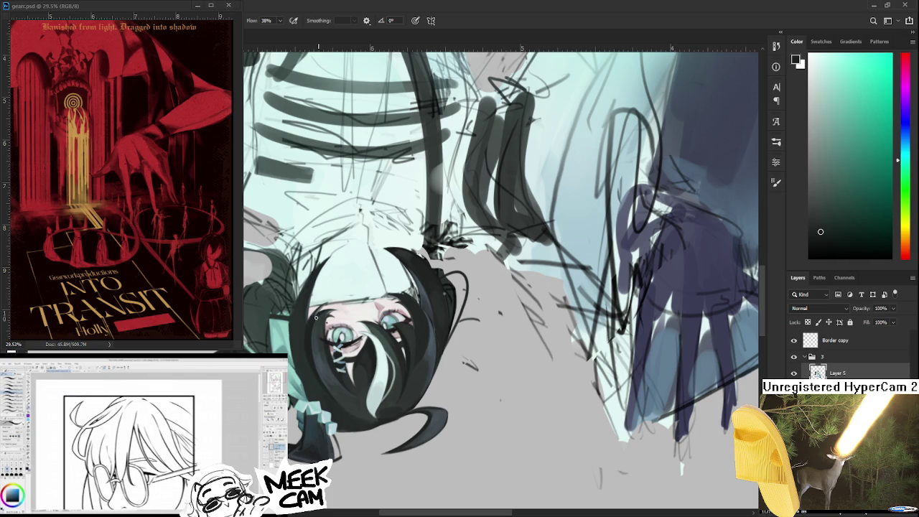
pyautogui.press('r')
pyautogui.moveTo(314, 365)
pyautogui.mouseDown()
pyautogui.moveTo(420, 332)
pyautogui.moveTo(387, 309)
pyautogui.mouseUp()
pyautogui.scroll(-2, 363, 296)
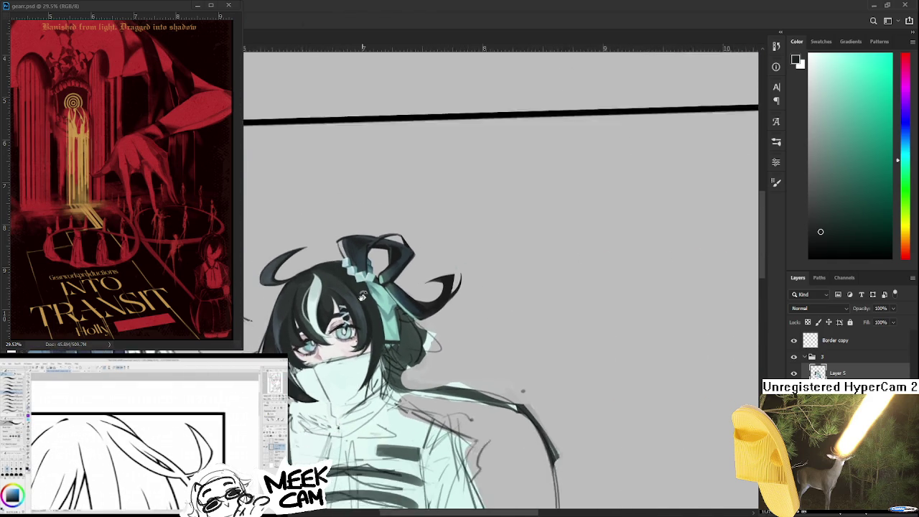
pyautogui.scroll(-1, 362, 296)
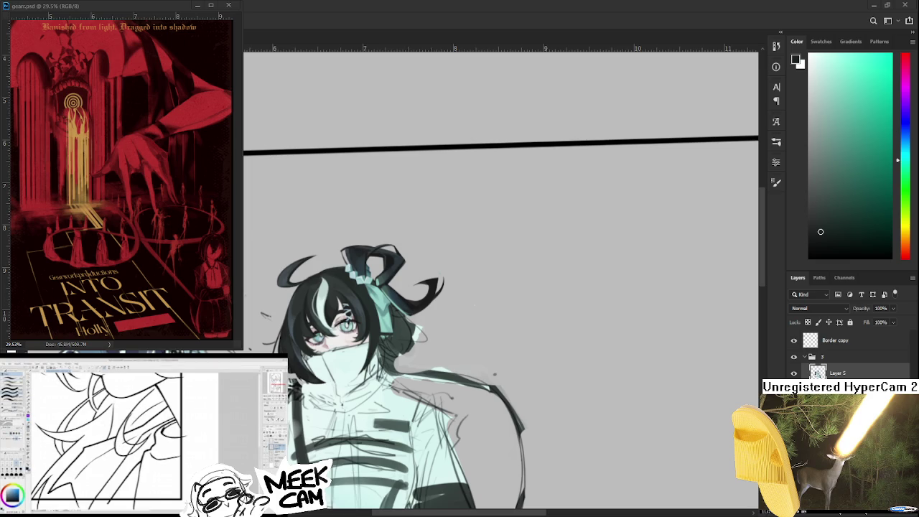
pyautogui.moveTo(322, 333)
pyautogui.mouseDown()
pyautogui.moveTo(434, 359)
pyautogui.moveTo(453, 344)
pyautogui.moveTo(515, 398)
pyautogui.mouseUp()
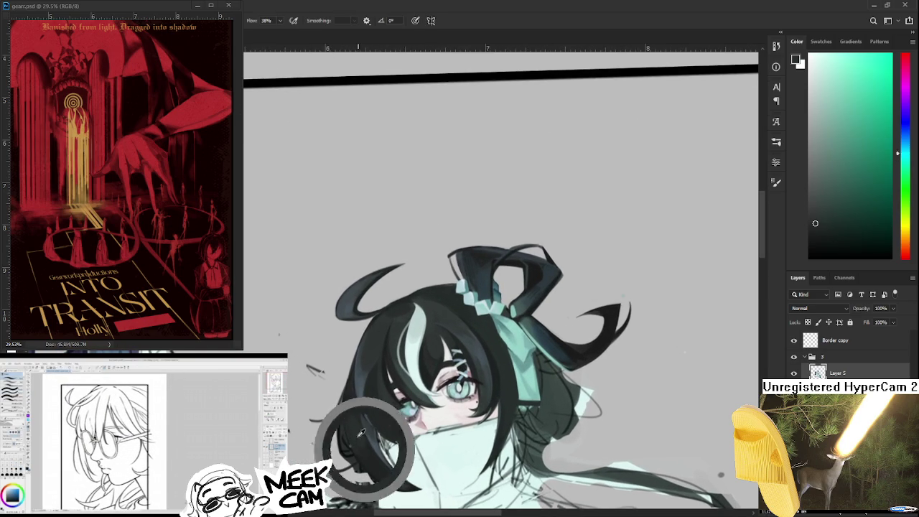
# Tilt the canvas to a comfortable working angle and pick a near-white highlight colour
pyautogui.moveTo(363, 443)
pyautogui.mouseDown()
pyautogui.moveTo(365, 408)
pyautogui.moveTo(438, 407)
pyautogui.mouseUp()
pyautogui.press('r')
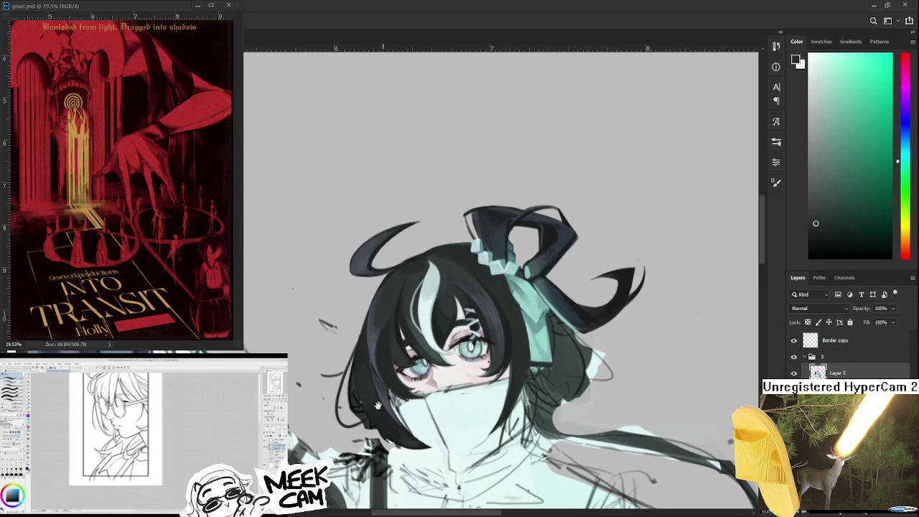
pyautogui.moveTo(424, 403); pyautogui.dragTo(483, 321)
pyautogui.keyDown('alt'); pyautogui.click(436, 293); pyautogui.keyUp('alt')
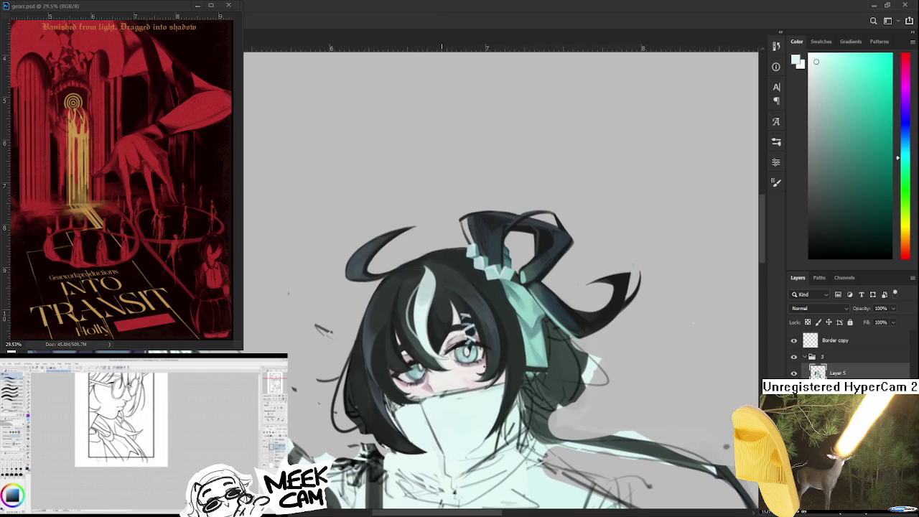
pyautogui.moveTo(437, 294); pyautogui.dragTo(382, 420)
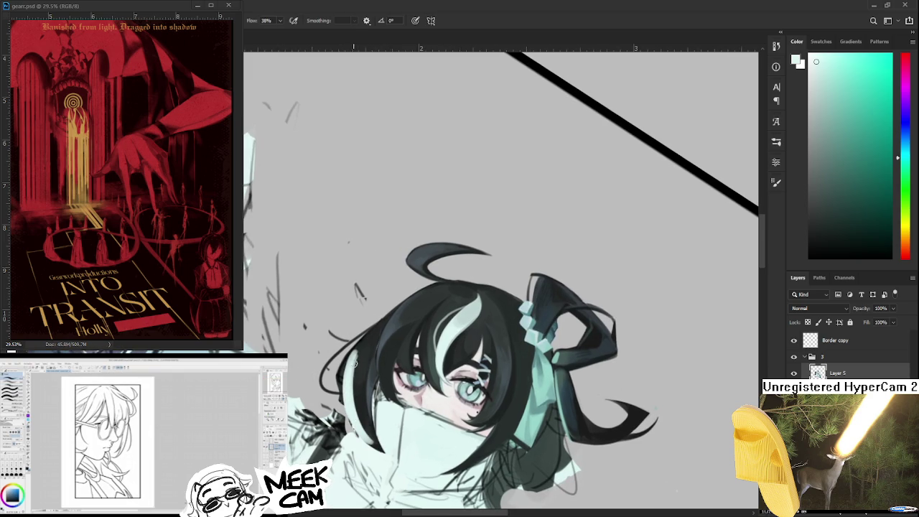
# Sample the dark hair colour and paint dark marks along the hair beside the mask
pyautogui.keyDown('alt'); pyautogui.click(349, 380); pyautogui.keyUp('alt')
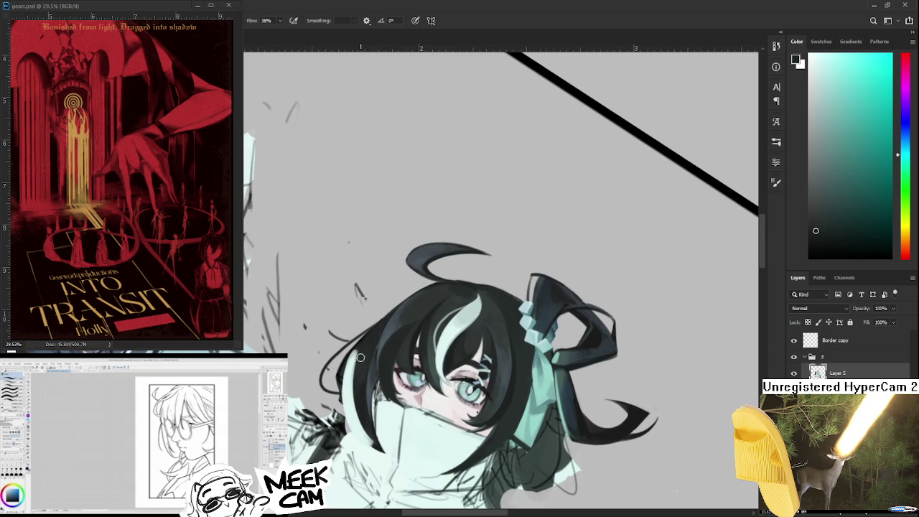
pyautogui.moveTo(365, 414); pyautogui.dragTo(373, 438)
pyautogui.moveTo(365, 353)
pyautogui.mouseDown()
pyautogui.moveTo(388, 380)
pyautogui.moveTo(387, 416)
pyautogui.mouseUp()
pyautogui.keyDown('alt'); pyautogui.click(388, 381); pyautogui.keyUp('alt')
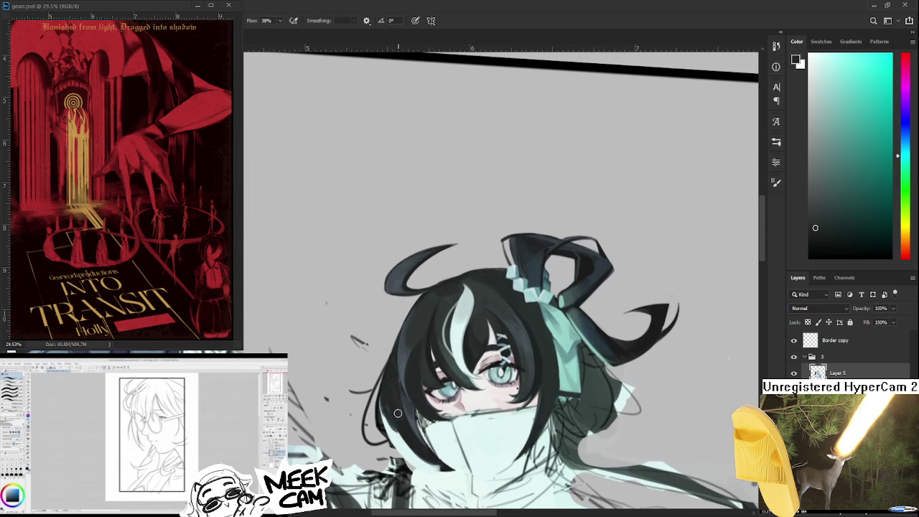
# Paint light strokes on the left hair edge, darken over them, then sample a hair colour near the face
pyautogui.keyDown('alt'); pyautogui.click(402, 429); pyautogui.keyUp('alt')
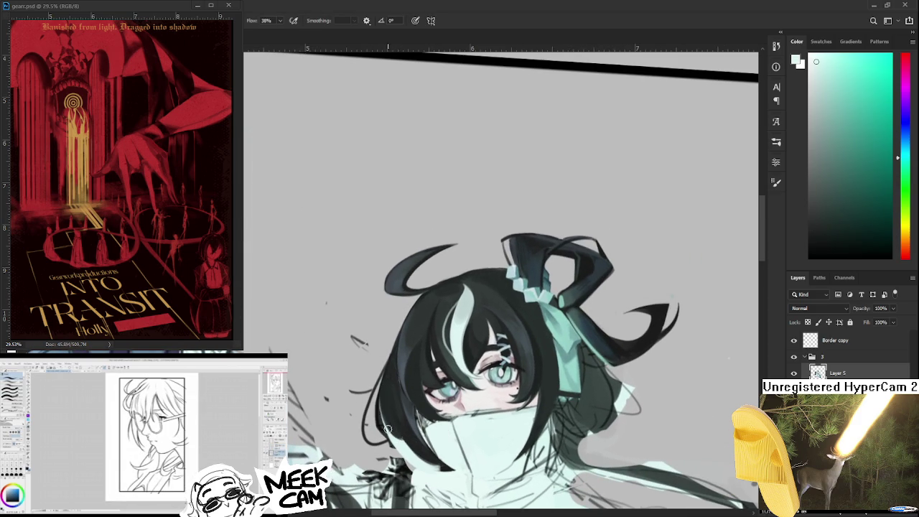
pyautogui.moveTo(381, 402); pyautogui.dragTo(398, 451)
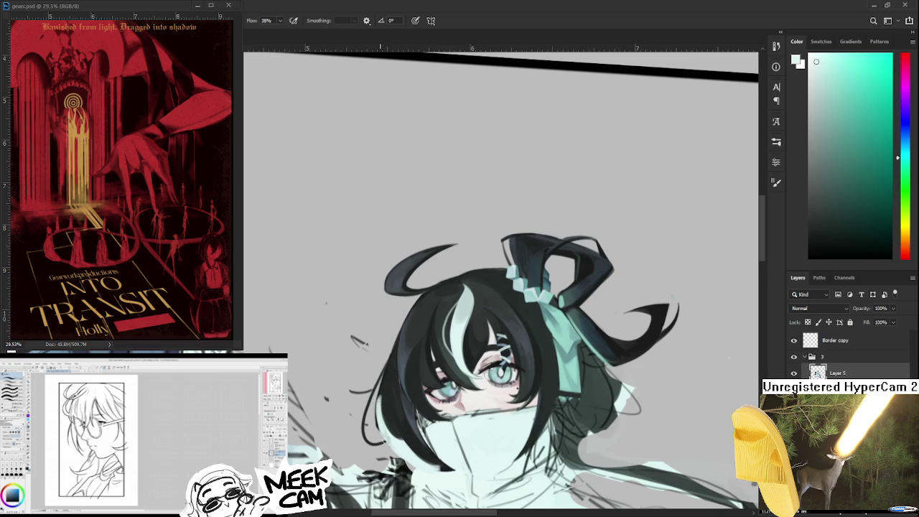
pyautogui.keyDown('alt'); pyautogui.click(393, 413); pyautogui.keyUp('alt')
pyautogui.moveTo(382, 413); pyautogui.dragTo(385, 397)
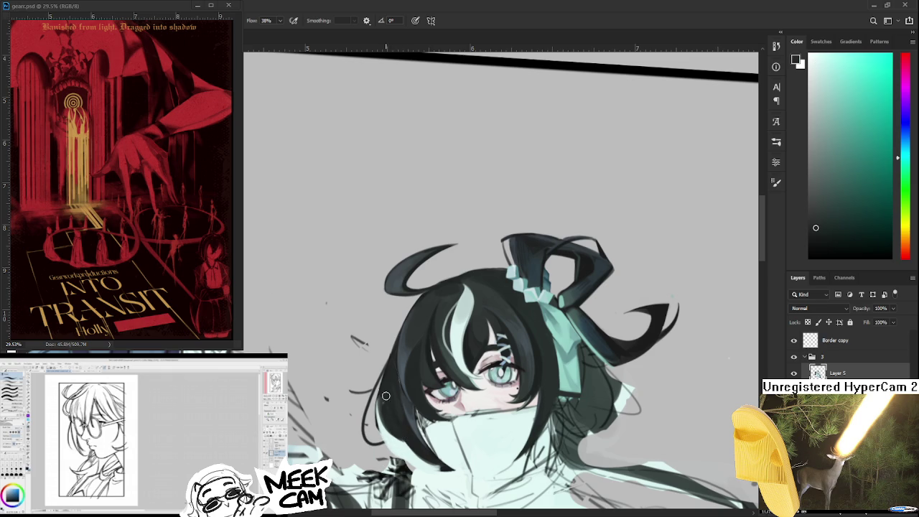
pyautogui.moveTo(434, 467)
pyautogui.mouseDown()
pyautogui.moveTo(423, 407)
pyautogui.moveTo(429, 360)
pyautogui.moveTo(345, 348)
pyautogui.mouseUp()
pyautogui.keyDown('alt'); pyautogui.click(341, 343); pyautogui.keyUp('alt')
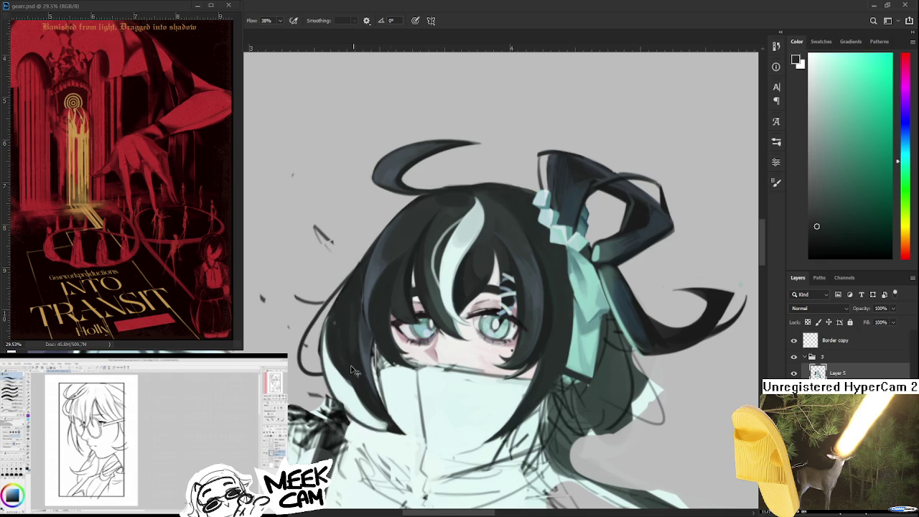
# Paint dark strokes on the left hair edge beside the collar, redoing the first stroke
pyautogui.moveTo(320, 335); pyautogui.dragTo(388, 431)
pyautogui.hotkey('ctrl', 'z')
pyautogui.moveTo(323, 320); pyautogui.dragTo(384, 429)
pyautogui.keyDown('alt'); pyautogui.click(369, 388); pyautogui.keyUp('alt')
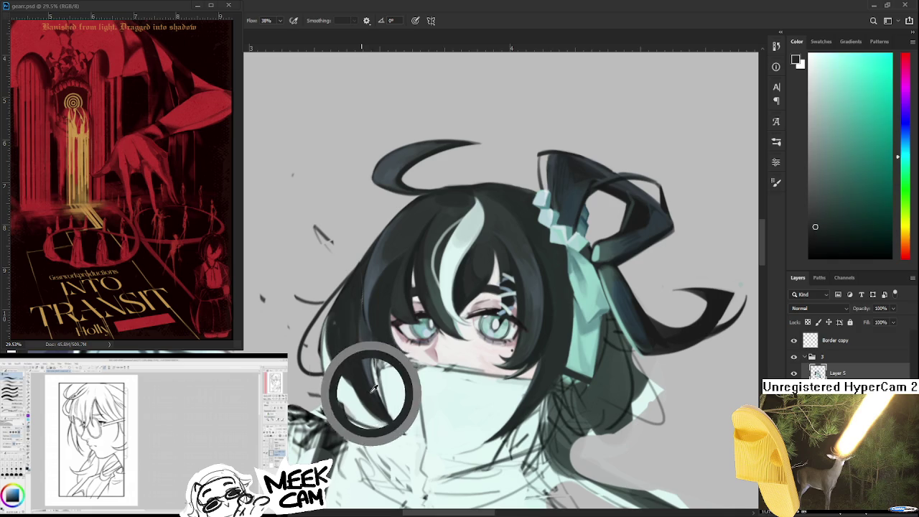
pyautogui.moveTo(373, 415); pyautogui.dragTo(384, 426)
pyautogui.moveTo(356, 384)
pyautogui.mouseDown()
pyautogui.moveTo(387, 428)
pyautogui.moveTo(383, 410)
pyautogui.mouseUp()
# Switch to white and add light strokes along the outer left hair edge
pyautogui.press('x')
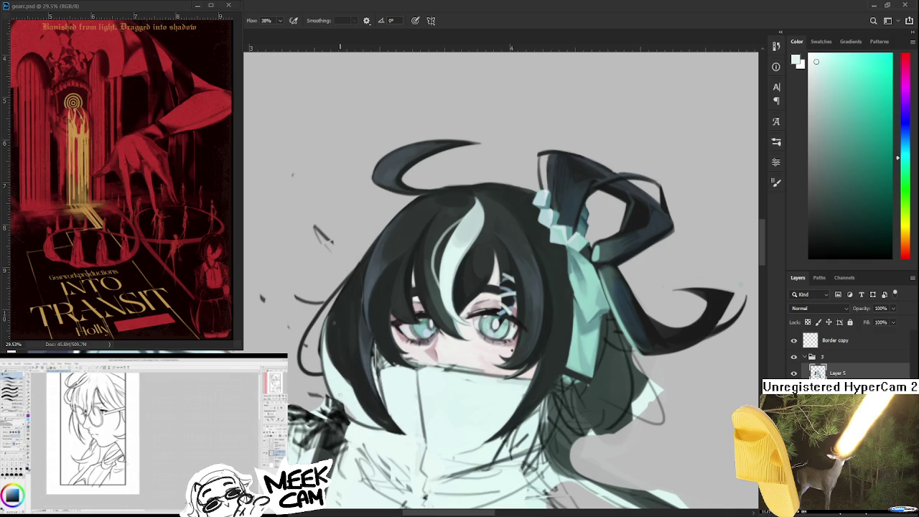
pyautogui.moveTo(338, 366); pyautogui.dragTo(349, 416)
pyautogui.hotkey('ctrl', 'z')
pyautogui.moveTo(330, 345)
pyautogui.mouseDown()
pyautogui.moveTo(336, 402)
pyautogui.moveTo(359, 414)
pyautogui.mouseUp()
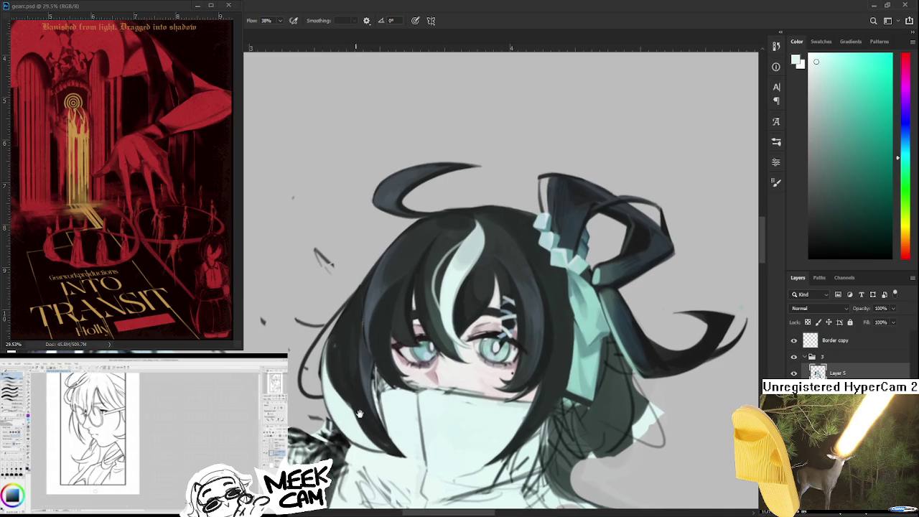
pyautogui.scroll(-2, 359, 402)
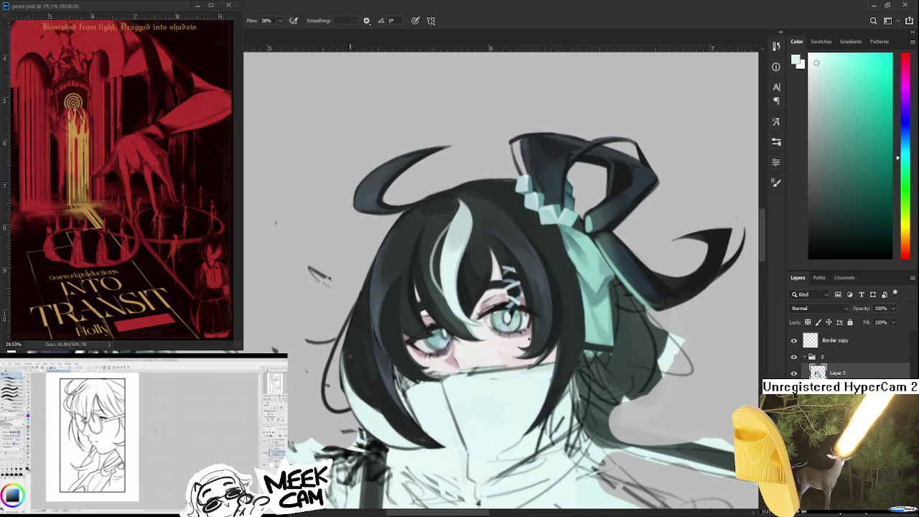
pyautogui.moveTo(347, 338); pyautogui.dragTo(349, 392)
pyautogui.hotkey('ctrl', 'z')
pyautogui.moveTo(350, 331)
pyautogui.mouseDown()
pyautogui.moveTo(352, 417)
pyautogui.moveTo(352, 398)
pyautogui.mouseUp()
# Sample the dark hair tone, paint a long dark stroke down the left strand, and straighten the canvas
pyautogui.keyDown('alt'); pyautogui.click(369, 370); pyautogui.keyUp('alt')
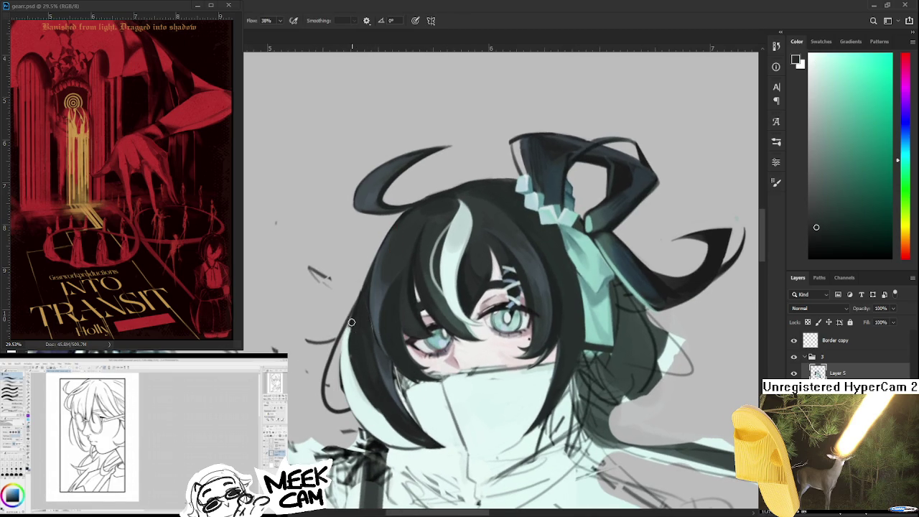
pyautogui.moveTo(362, 374); pyautogui.dragTo(344, 371)
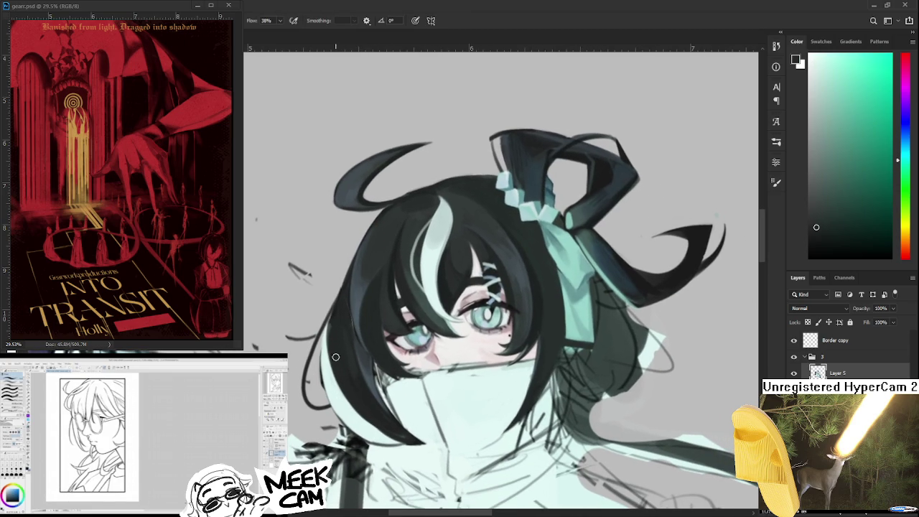
pyautogui.moveTo(329, 334)
pyautogui.mouseDown()
pyautogui.moveTo(392, 431)
pyautogui.moveTo(295, 390)
pyautogui.mouseUp()
pyautogui.keyDown('alt'); pyautogui.click(351, 412); pyautogui.keyUp('alt')
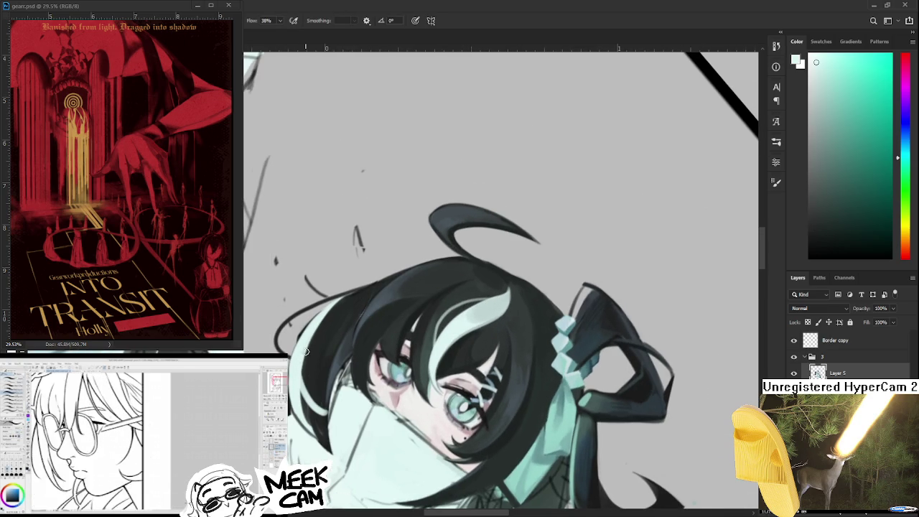
pyautogui.keyDown('alt'); pyautogui.click(322, 377); pyautogui.keyUp('alt')
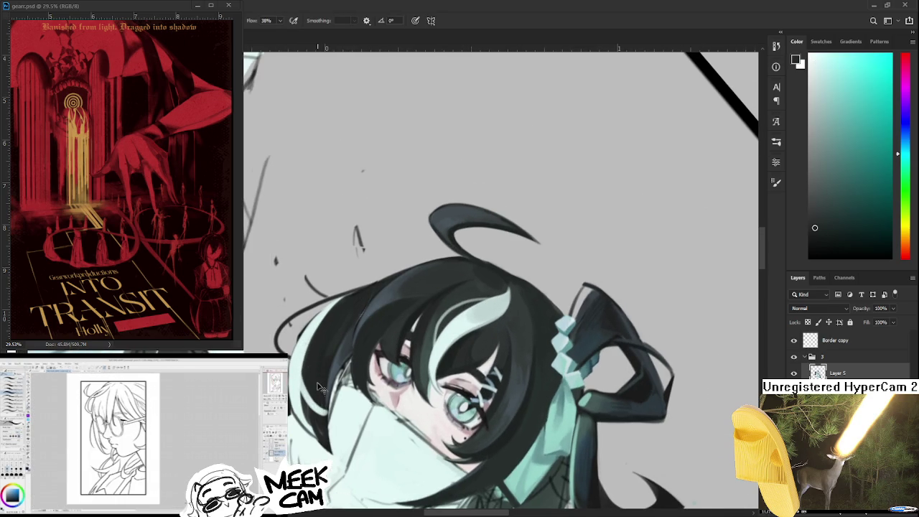
pyautogui.moveTo(316, 420); pyautogui.dragTo(359, 301)
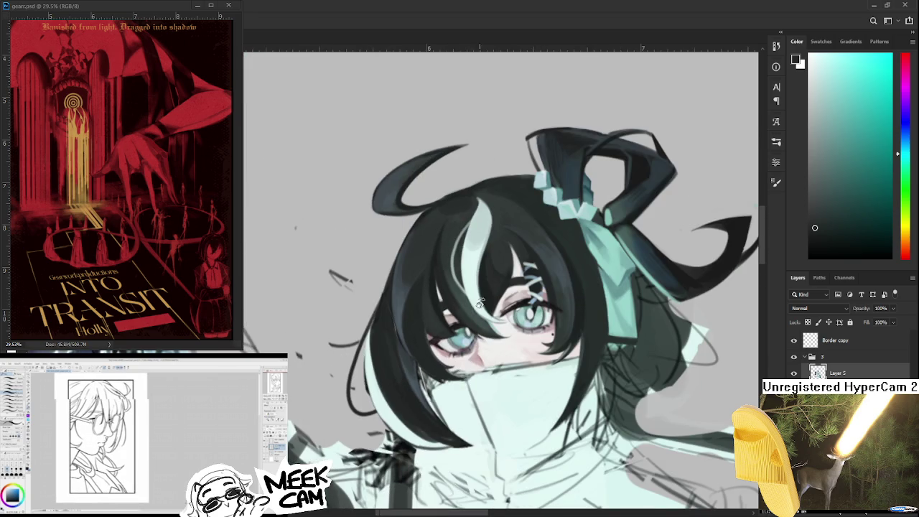
pyautogui.scroll(-3, 486, 305)
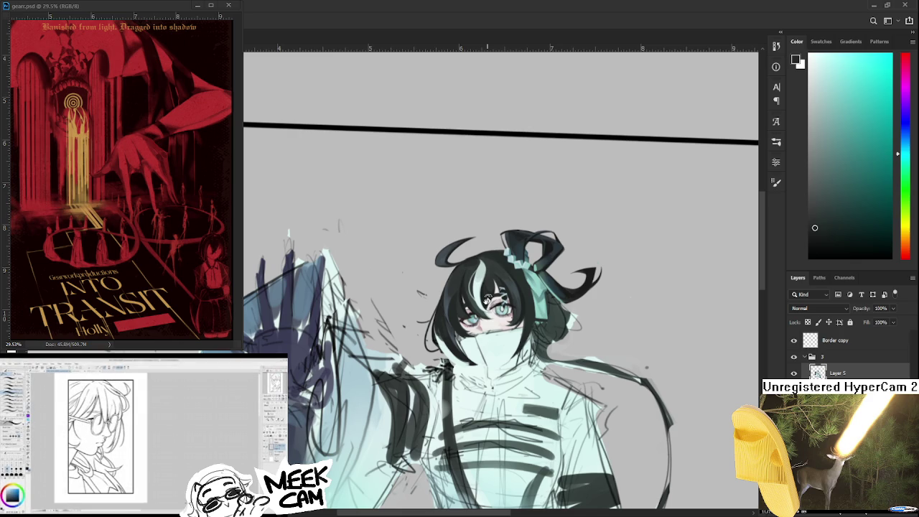
# With the Eraser, remove the stray dark strokes left of the hair and lighten its left edge
pyautogui.scroll(2, 488, 298)
pyautogui.scroll(2, 488, 302)
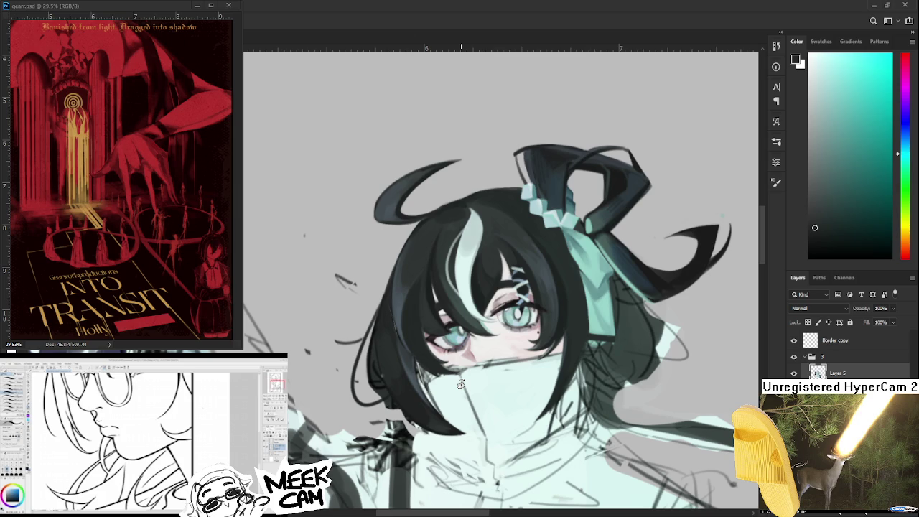
pyautogui.scroll(-1, 460, 384)
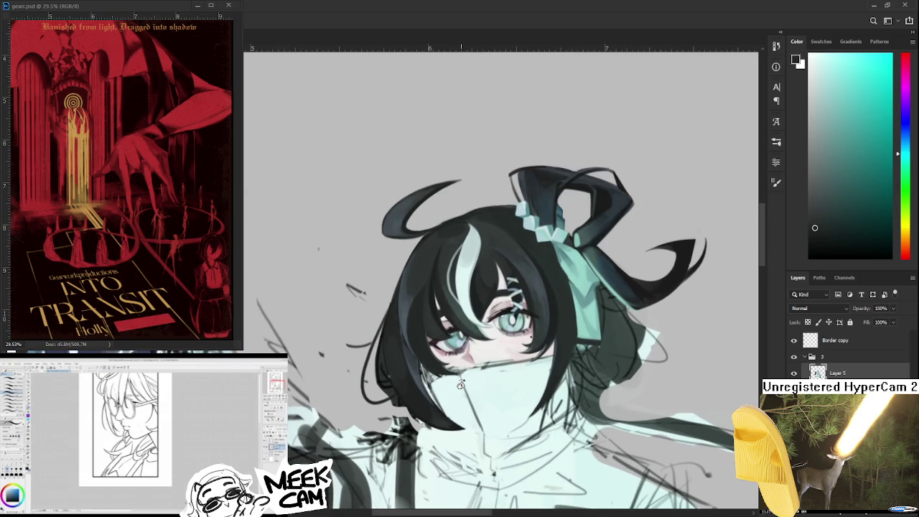
pyautogui.moveTo(422, 426); pyautogui.dragTo(391, 432)
pyautogui.press('e')
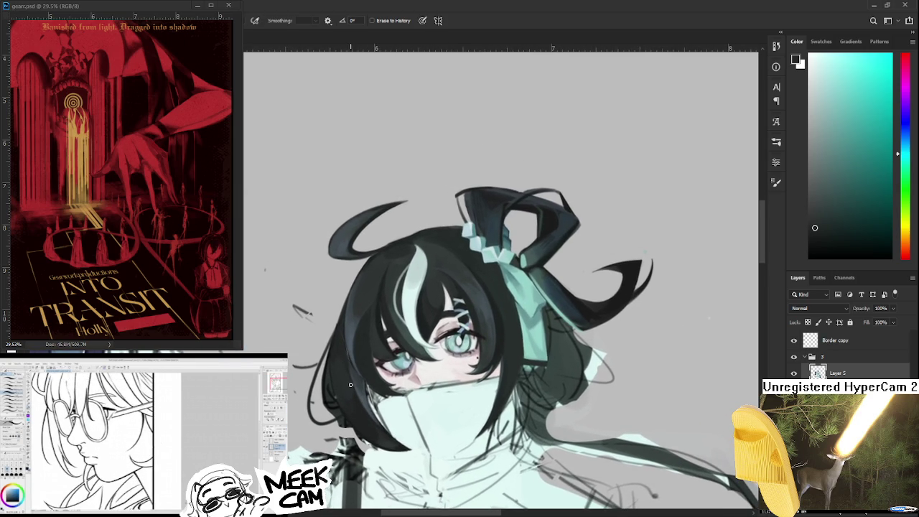
pyautogui.moveTo(314, 309); pyautogui.dragTo(288, 294)
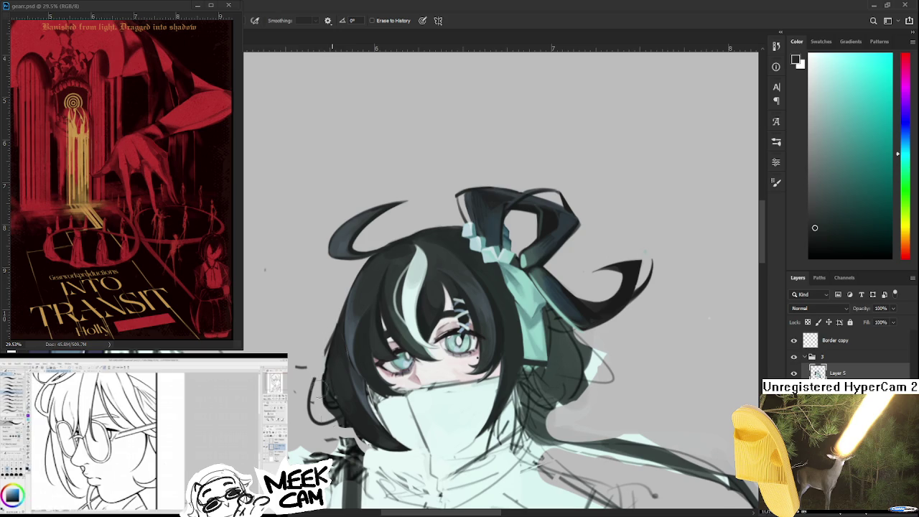
pyautogui.moveTo(319, 373); pyautogui.dragTo(322, 413)
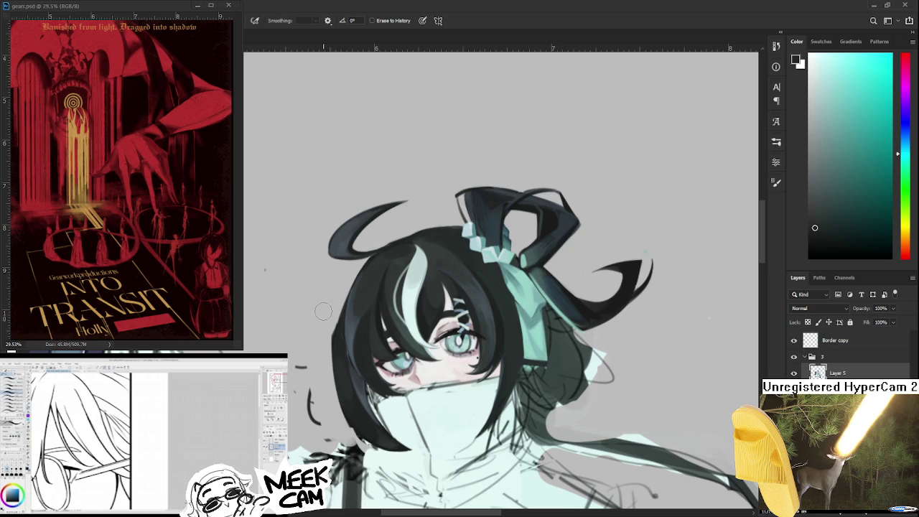
pyautogui.moveTo(332, 359)
pyautogui.mouseDown()
pyautogui.moveTo(330, 309)
pyautogui.moveTo(330, 377)
pyautogui.moveTo(289, 375)
pyautogui.mouseUp()
pyautogui.moveTo(290, 323); pyautogui.dragTo(316, 446)
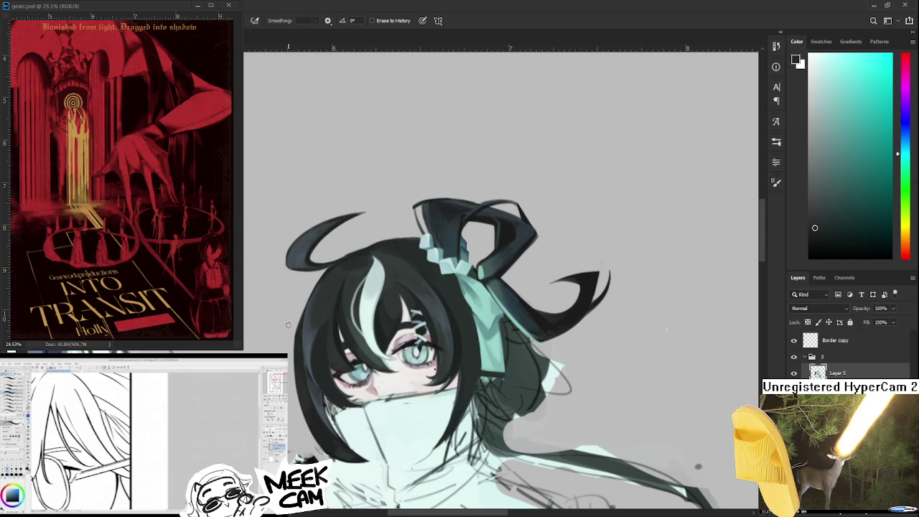
pyautogui.press('b')
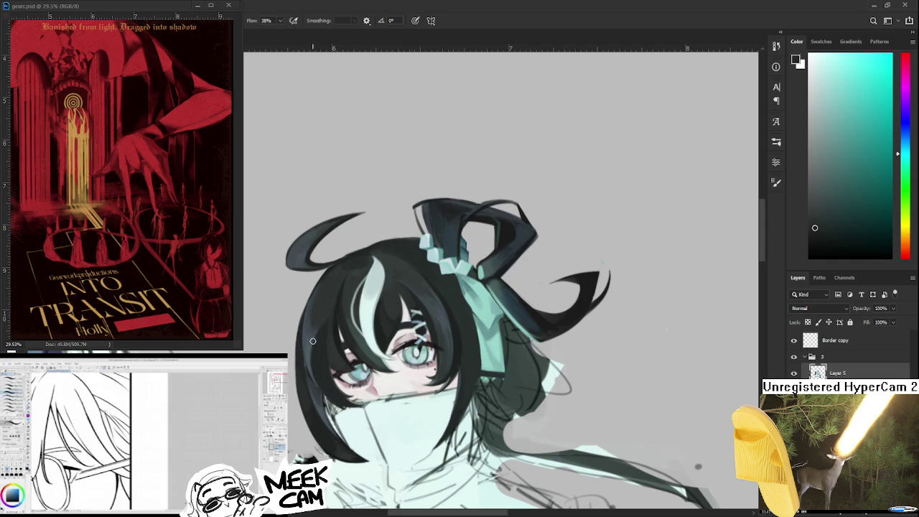
pyautogui.keyDown('alt'); pyautogui.click(303, 346); pyautogui.keyUp('alt')
pyautogui.keyDown('alt'); pyautogui.click(307, 337); pyautogui.keyUp('alt')
pyautogui.keyDown('alt'); pyautogui.click(299, 345); pyautogui.keyUp('alt')
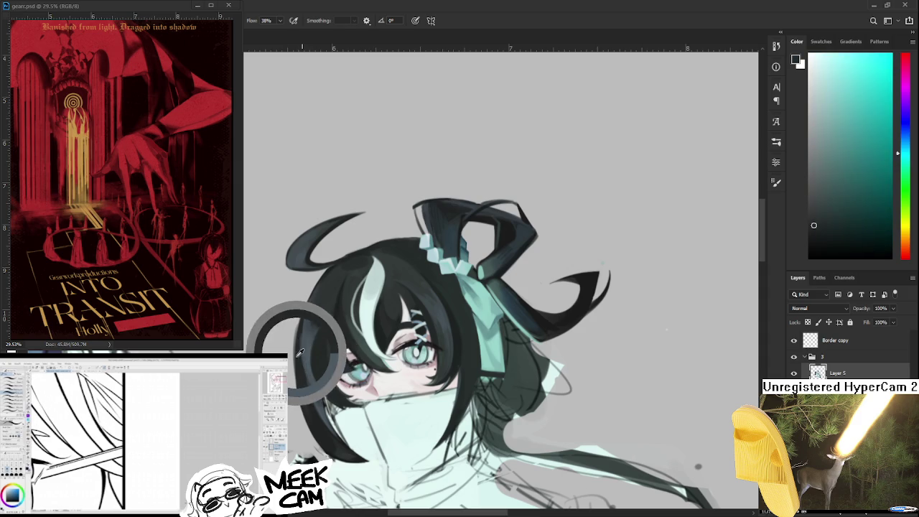
pyautogui.keyDown('alt'); pyautogui.click(323, 370); pyautogui.keyUp('alt')
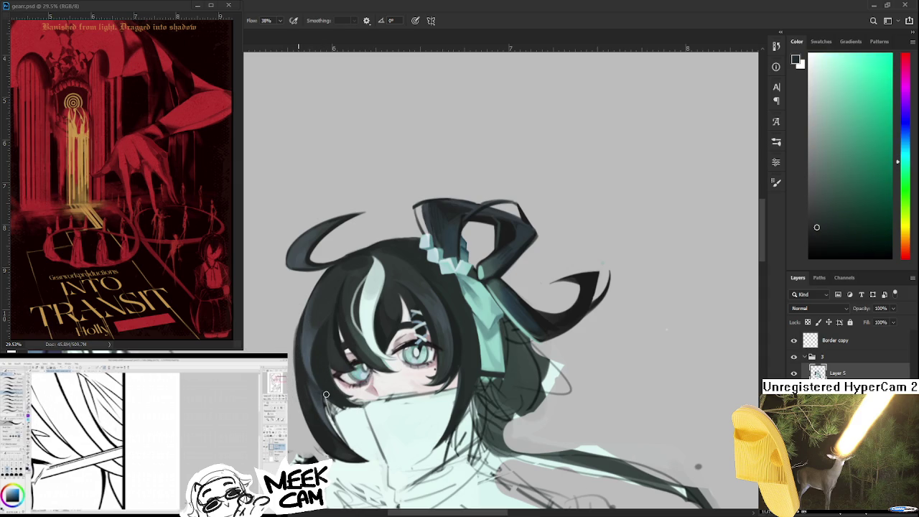
pyautogui.keyDown('alt'); pyautogui.click(304, 353); pyautogui.keyUp('alt')
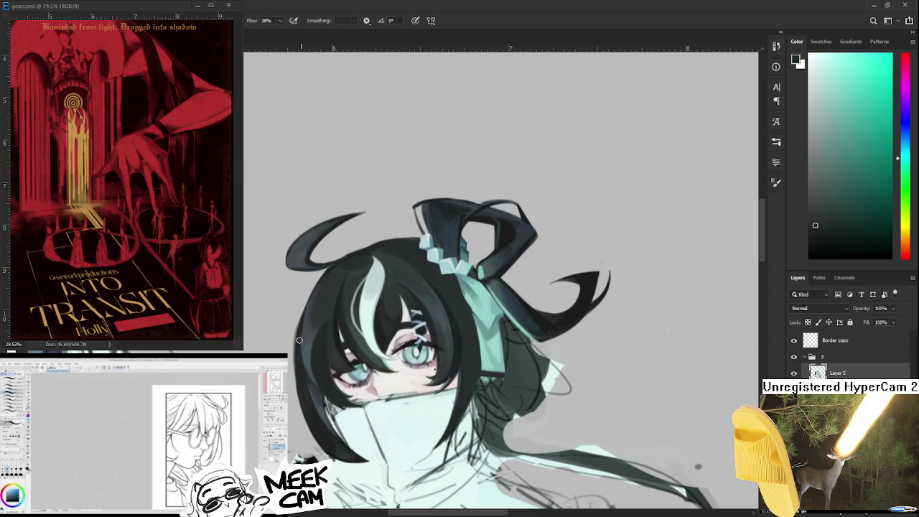
pyautogui.keyDown('alt'); pyautogui.click(309, 337); pyautogui.keyUp('alt')
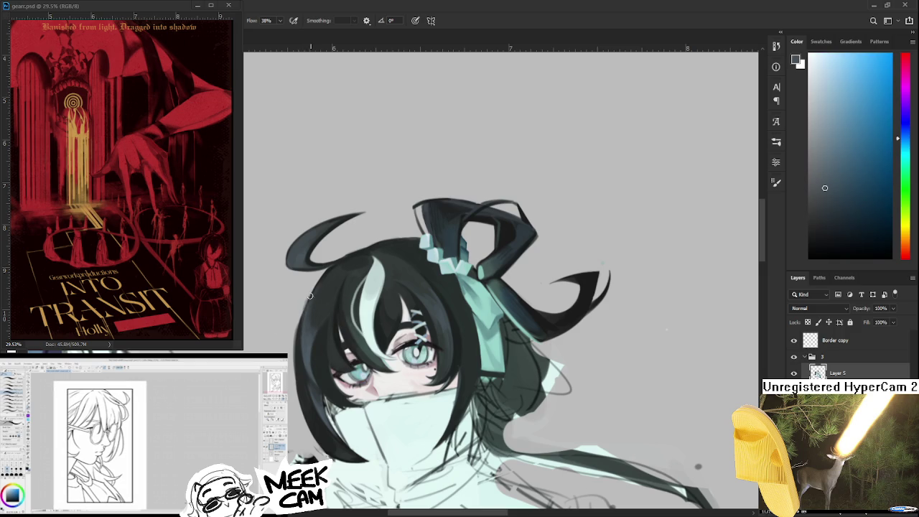
pyautogui.keyDown('alt'); pyautogui.click(300, 344); pyautogui.keyUp('alt')
pyautogui.press('e')
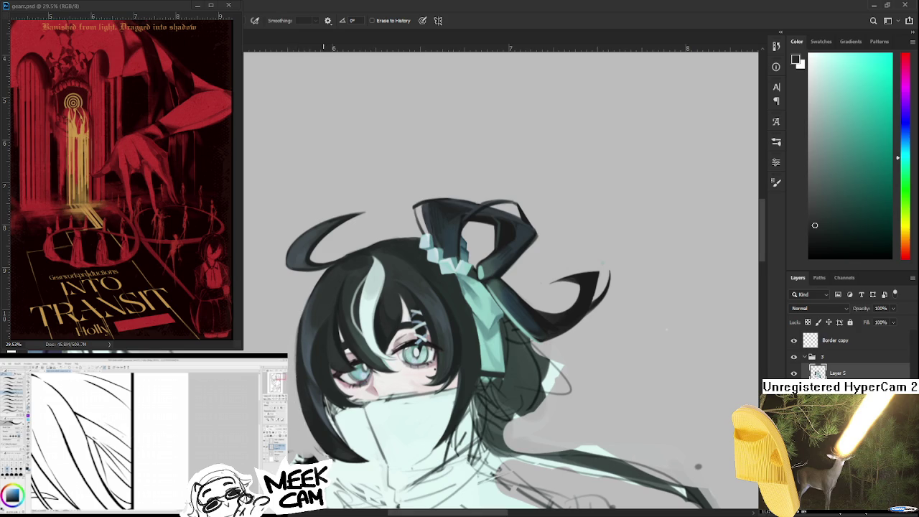
pyautogui.press('b')
pyautogui.moveTo(288, 324); pyautogui.dragTo(322, 314)
pyautogui.keyDown('alt'); pyautogui.click(334, 309); pyautogui.keyUp('alt')
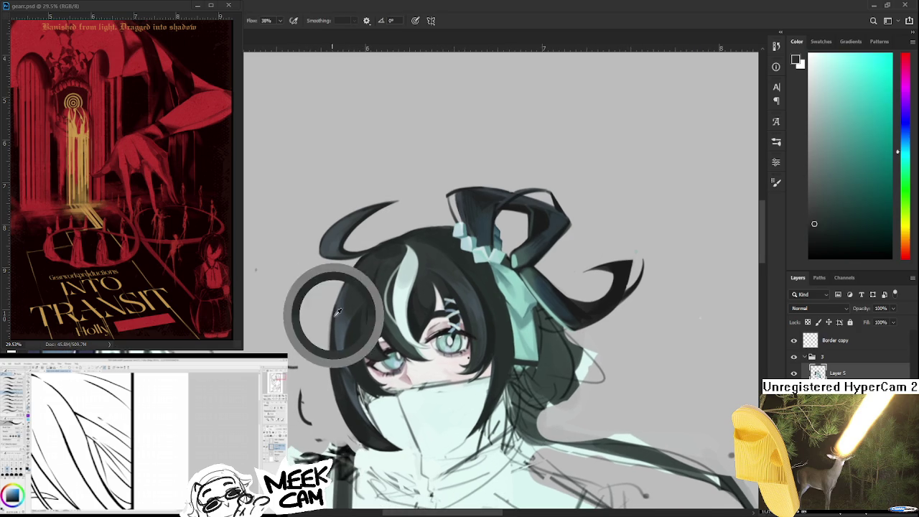
pyautogui.press('e')
pyautogui.press('b')
pyautogui.keyDown('alt'); pyautogui.click(403, 287); pyautogui.keyUp('alt')
pyautogui.keyDown('alt'); pyautogui.click(370, 256); pyautogui.keyUp('alt')
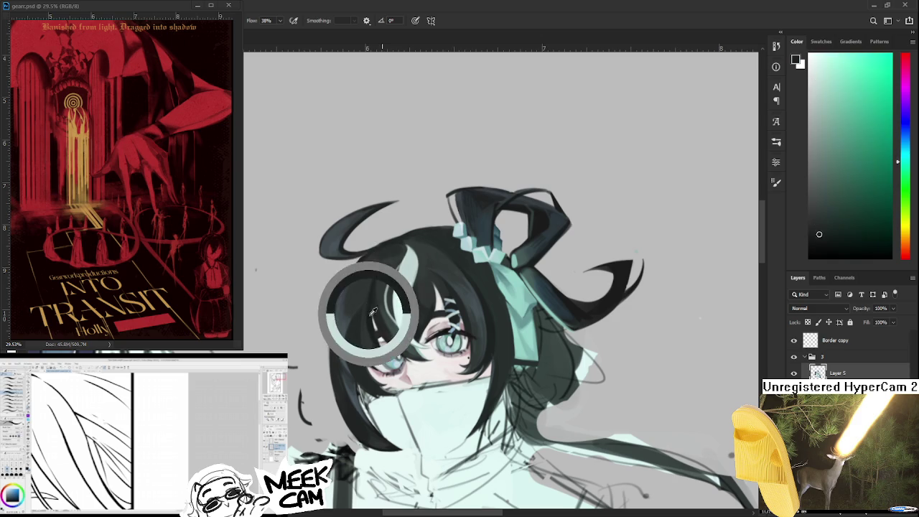
pyautogui.moveTo(325, 336); pyautogui.dragTo(333, 303)
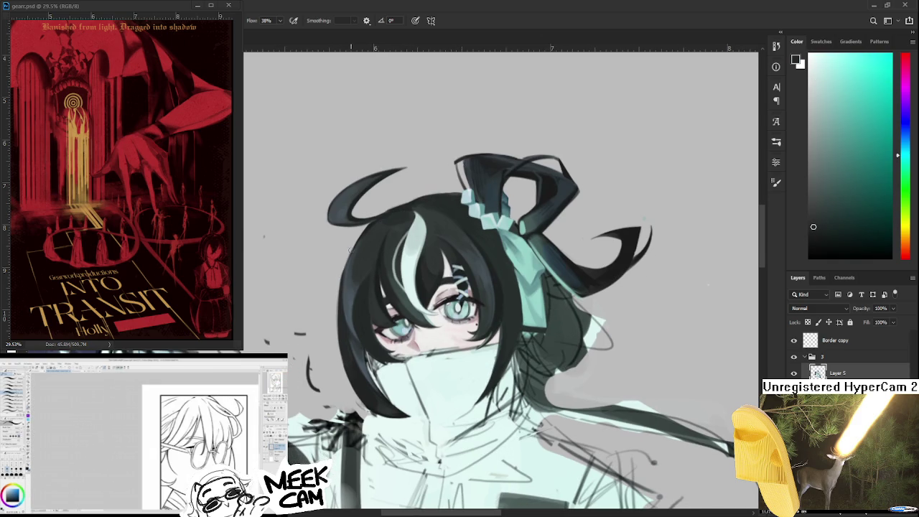
pyautogui.press('e')
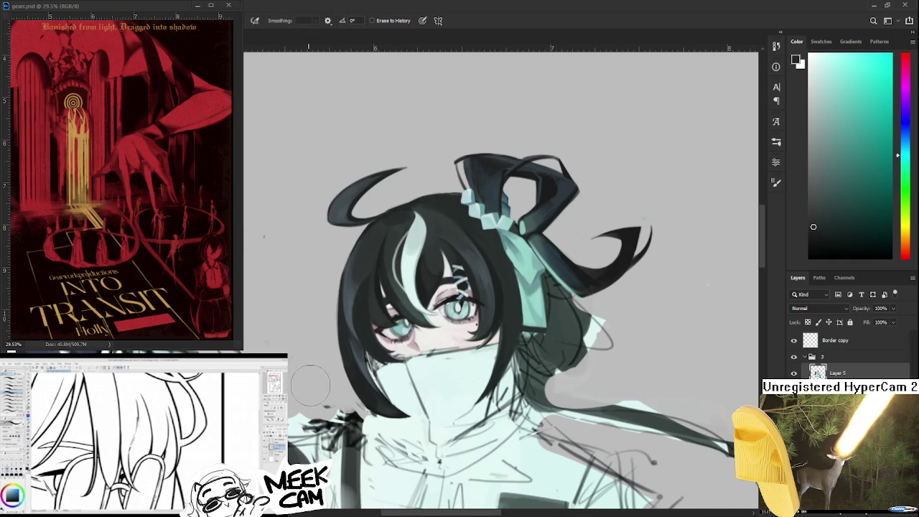
pyautogui.moveTo(352, 336); pyautogui.dragTo(333, 348)
pyautogui.press('b')
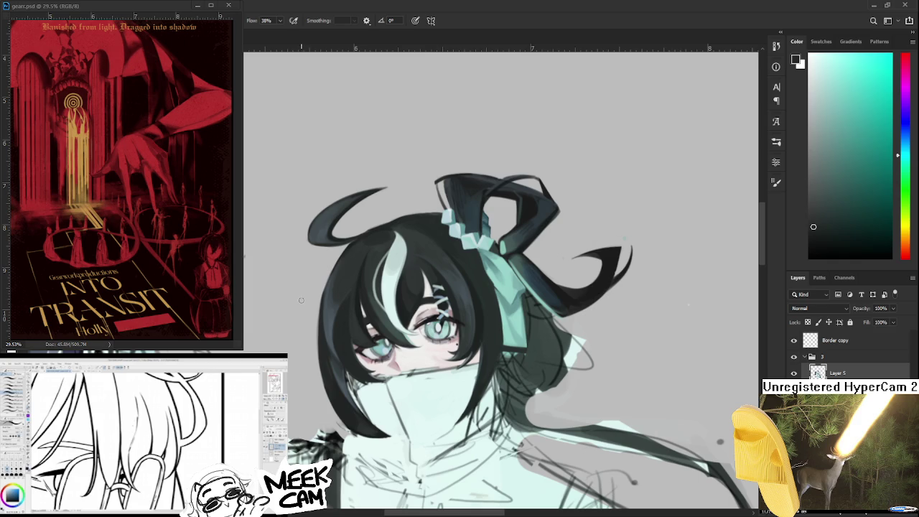
pyautogui.press('e')
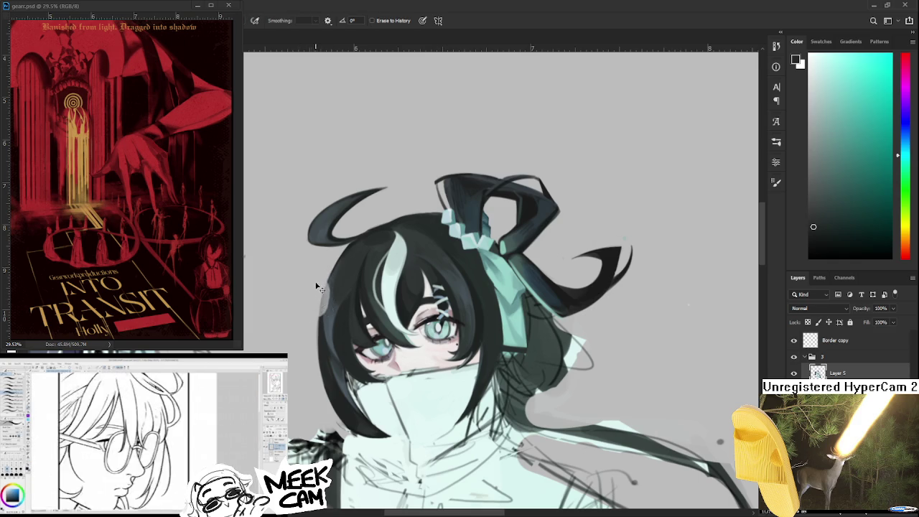
pyautogui.press('[')
pyautogui.press('[')
pyautogui.press('[')
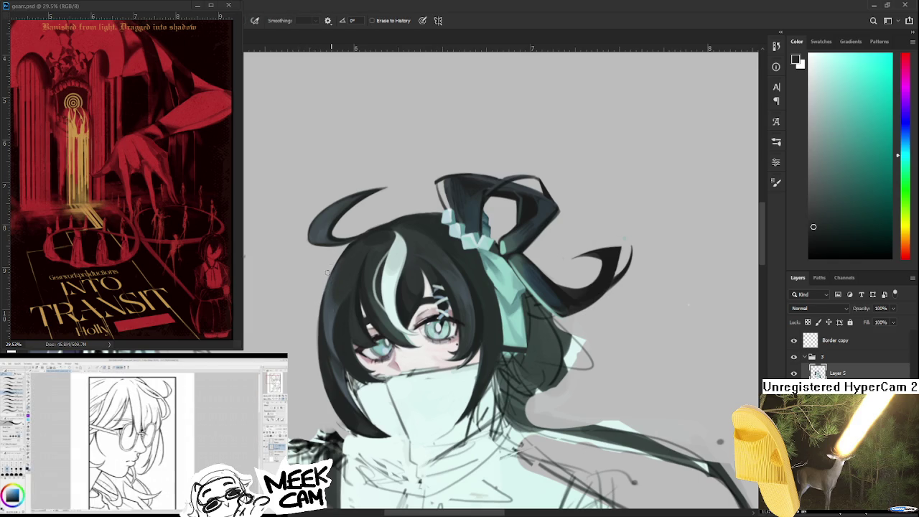
pyautogui.moveTo(314, 315); pyautogui.dragTo(320, 281)
pyautogui.press('b')
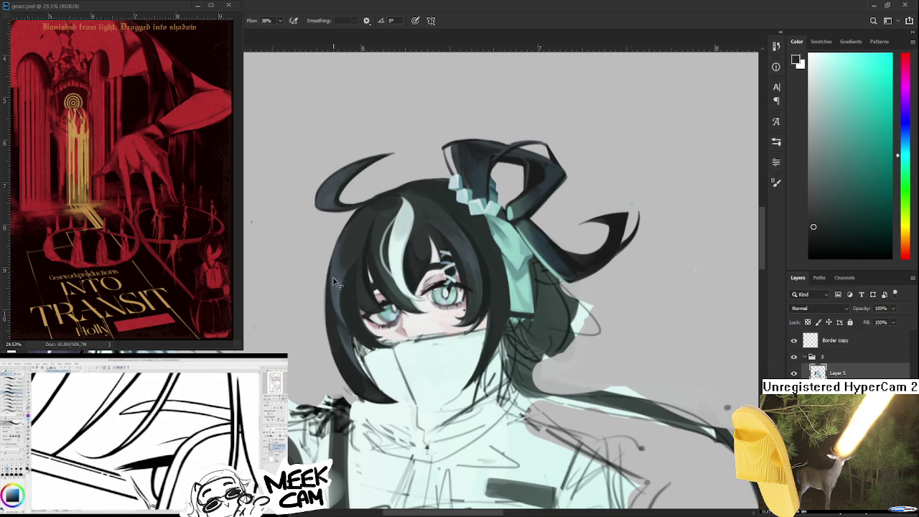
# Try a thin dark line down the hair's left edge several times, undoing each attempt
pyautogui.moveTo(326, 276); pyautogui.dragTo(313, 379)
pyautogui.hotkey('ctrl', 'z')
pyautogui.moveTo(327, 277); pyautogui.dragTo(313, 392)
pyautogui.hotkey('ctrl', 'z')
pyautogui.hotkey('ctrl', 'z')
pyautogui.moveTo(324, 273); pyautogui.dragTo(314, 393)
pyautogui.hotkey('ctrl', 'z')
pyautogui.moveTo(325, 274); pyautogui.dragTo(313, 393)
# Rotate the canvas slightly, retry the edge line, and settle on a short dark stroke near the hair's top
pyautogui.hotkey('ctrl', 'z')
pyautogui.moveTo(343, 233); pyautogui.dragTo(349, 230)
pyautogui.moveTo(327, 274); pyautogui.dragTo(314, 370)
pyautogui.hotkey('ctrl', 'z')
pyautogui.hotkey('ctrl', 'z')
pyautogui.moveTo(328, 276); pyautogui.dragTo(313, 376)
pyautogui.hotkey('ctrl', 'z')
pyautogui.moveTo(342, 226); pyautogui.dragTo(314, 373)
pyautogui.hotkey('ctrl', 'z')
pyautogui.moveTo(323, 269); pyautogui.dragTo(316, 380)
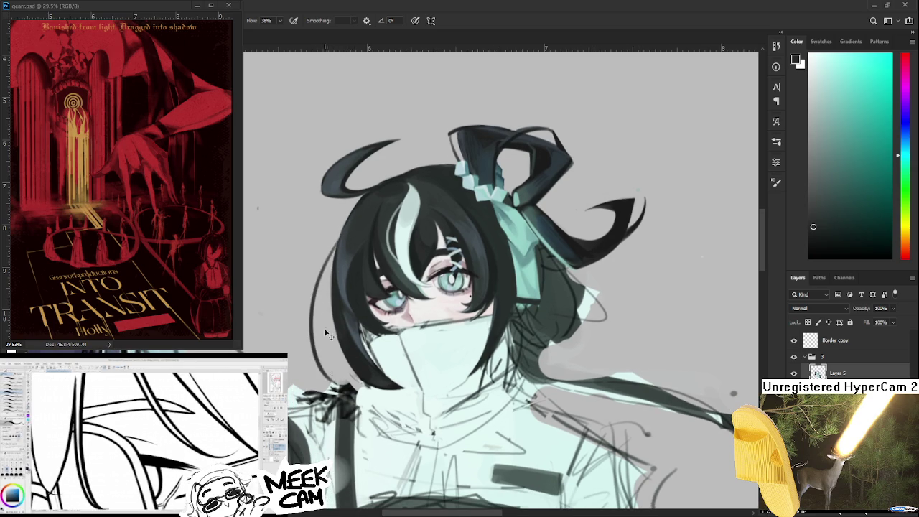
pyautogui.hotkey('ctrl', 'z')
pyautogui.moveTo(325, 270); pyautogui.dragTo(315, 377)
pyautogui.hotkey('ctrl', 'z')
pyautogui.hotkey('ctrl', 'z')
pyautogui.moveTo(326, 275); pyautogui.dragTo(314, 374)
pyautogui.hotkey('ctrl', 'z')
pyautogui.hotkey('ctrl', 'z')
pyautogui.hotkey('ctrl', 'z')
pyautogui.hotkey('ctrl', 'z')
pyautogui.moveTo(327, 271); pyautogui.dragTo(314, 373)
pyautogui.hotkey('ctrl', 'z')
pyautogui.moveTo(326, 275)
pyautogui.mouseDown()
pyautogui.moveTo(313, 319)
pyautogui.moveTo(315, 375)
pyautogui.mouseUp()
pyautogui.hotkey('ctrl', 'z')
pyautogui.hotkey('ctrl', 'z')
pyautogui.hotkey('ctrl', 'z')
pyautogui.moveTo(334, 266); pyautogui.dragTo(314, 372)
pyautogui.hotkey('ctrl', 'z')
pyautogui.hotkey('ctrl', 'z')
pyautogui.moveTo(333, 252); pyautogui.dragTo(316, 376)
pyautogui.hotkey('ctrl', 'z')
pyautogui.hotkey('ctrl', 'z')
pyautogui.moveTo(334, 251); pyautogui.dragTo(316, 369)
pyautogui.hotkey('ctrl', 'z')
pyautogui.moveTo(352, 237)
pyautogui.mouseDown()
pyautogui.moveTo(331, 258)
pyautogui.moveTo(316, 371)
pyautogui.mouseUp()
pyautogui.hotkey('ctrl', 'z')
pyautogui.scroll(-3, 393, 373)
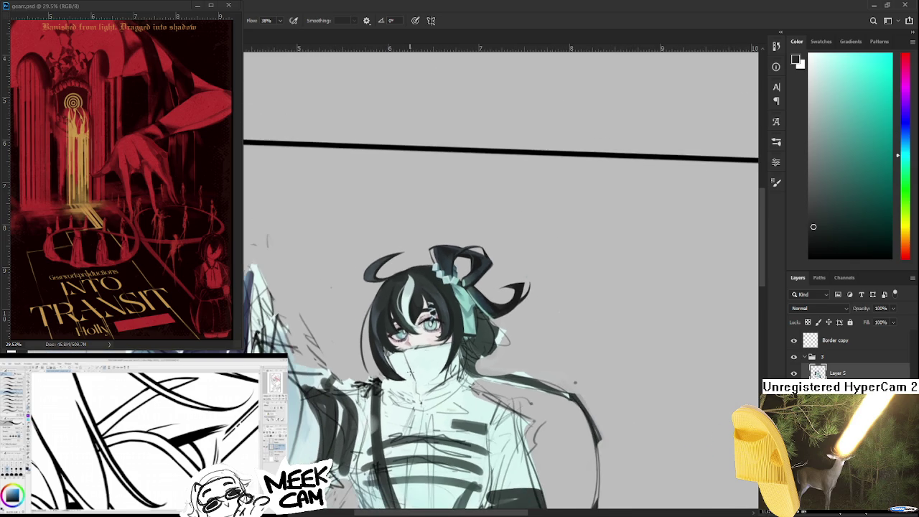
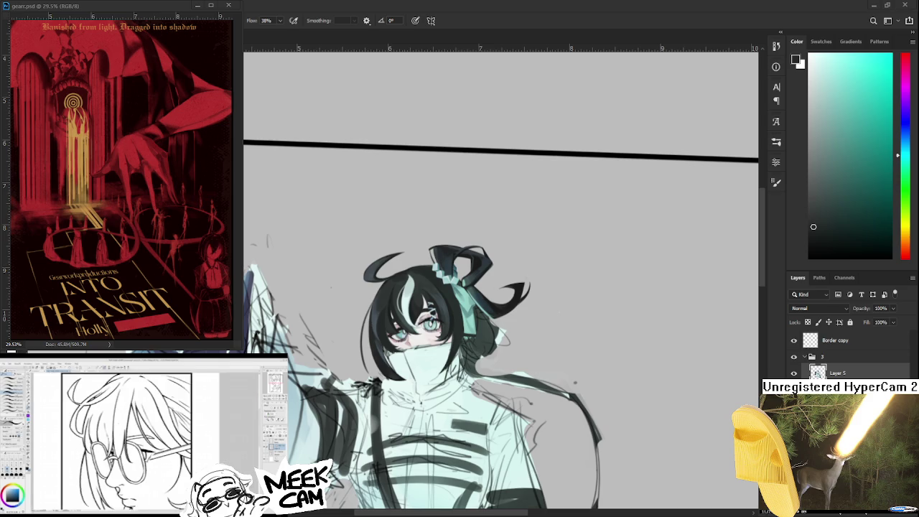
# Tilt the view of the face and sample the dark teal hair colour for the brush
pyautogui.scroll(2, 458, 345)
pyautogui.scroll(2, 458, 345)
pyautogui.moveTo(458, 345)
pyautogui.mouseDown()
pyautogui.moveTo(402, 448)
pyautogui.moveTo(344, 410)
pyautogui.mouseUp()
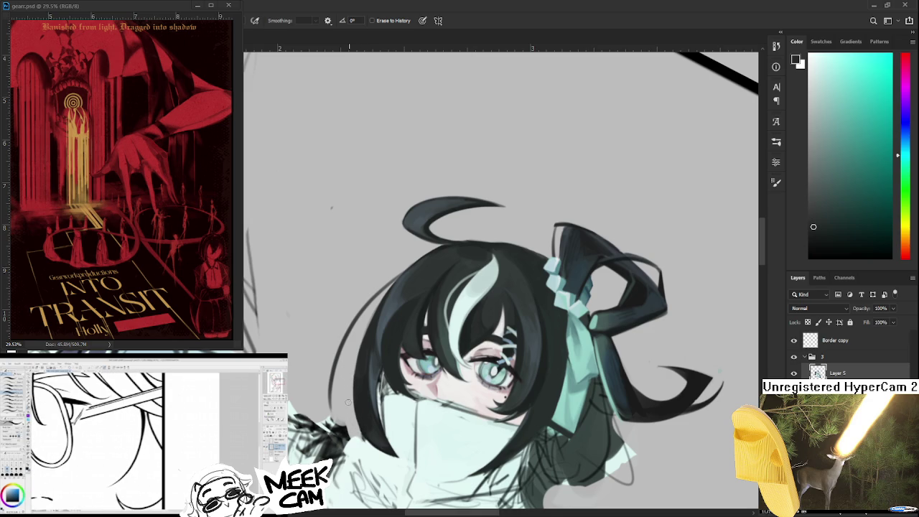
pyautogui.press('b')
pyautogui.press('x')
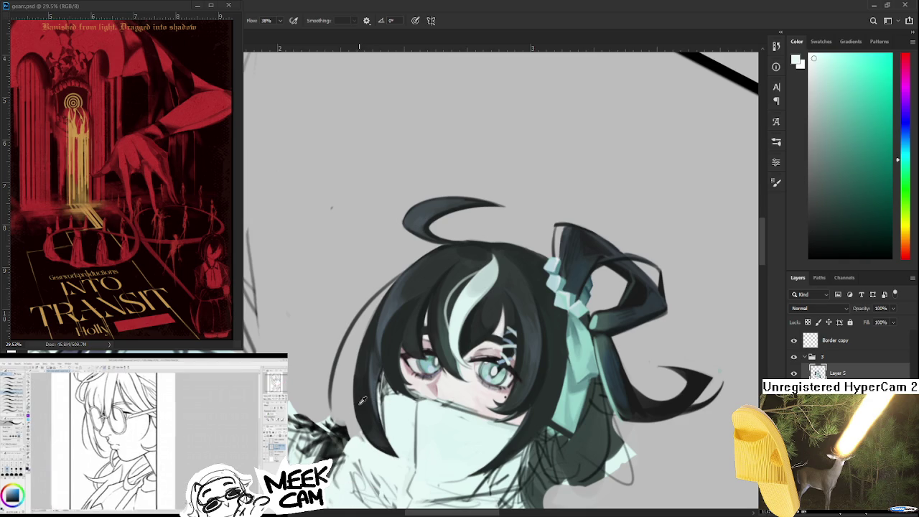
pyautogui.keyDown('alt'); pyautogui.click(360, 405); pyautogui.keyUp('alt')
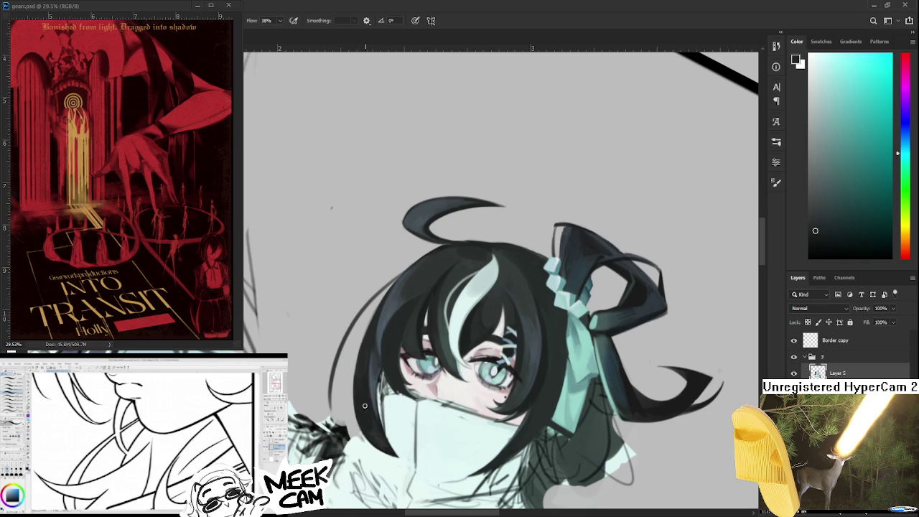
# Rotate and reposition the view, then pick a slightly darker hair colour
pyautogui.press('e')
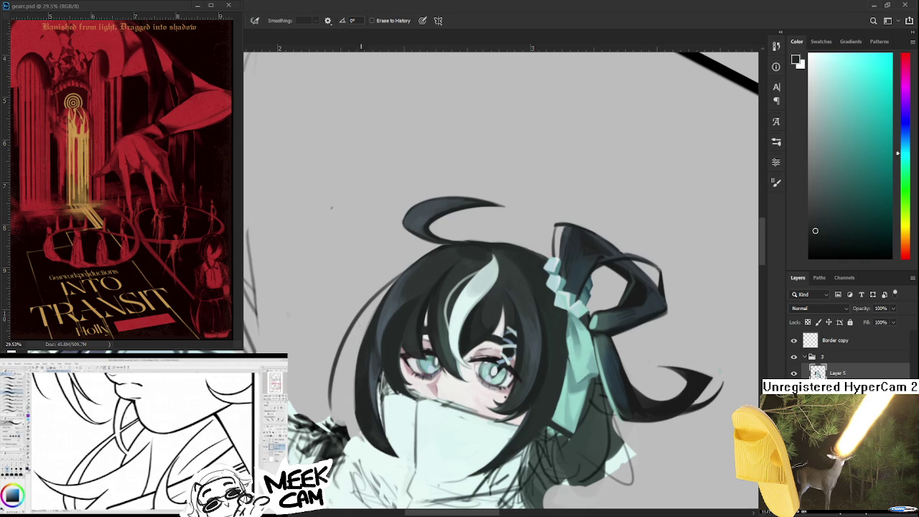
pyautogui.moveTo(367, 319)
pyautogui.mouseDown()
pyautogui.moveTo(442, 302)
pyautogui.moveTo(418, 425)
pyautogui.moveTo(420, 397)
pyautogui.mouseUp()
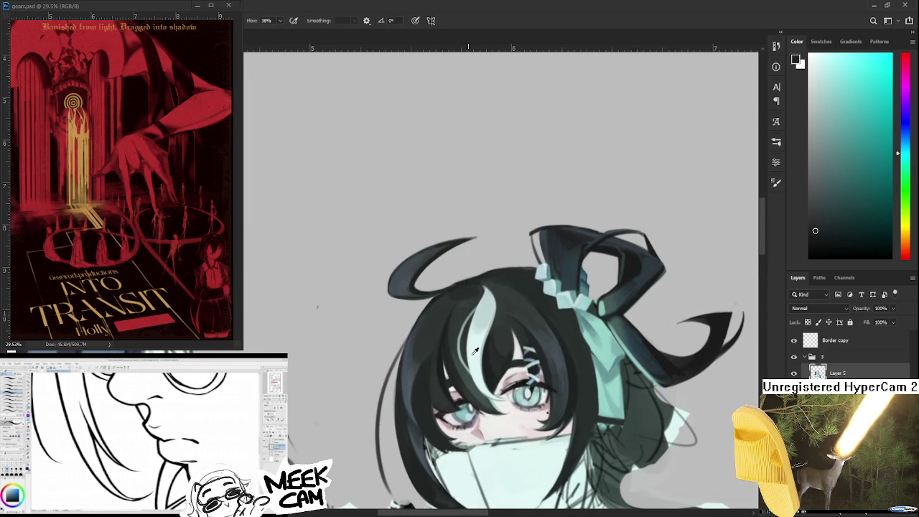
pyautogui.keyDown('alt'); pyautogui.click(437, 348); pyautogui.keyUp('alt')
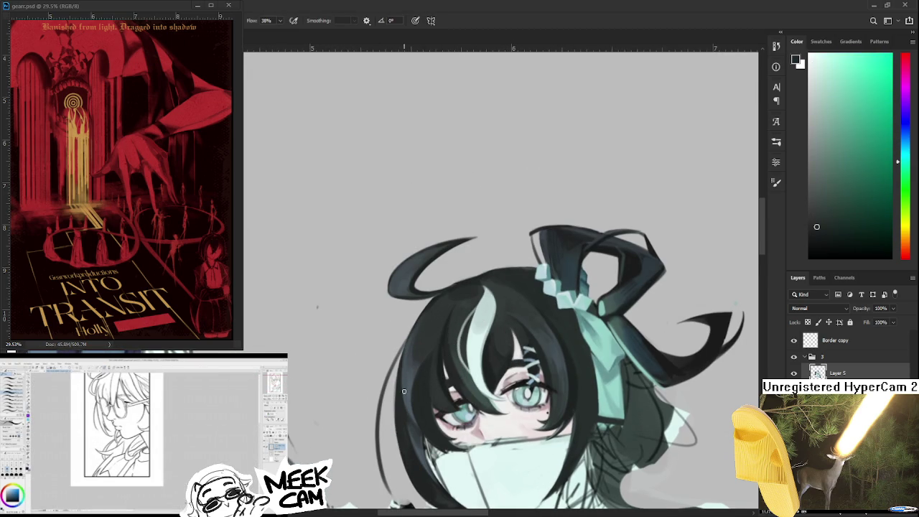
pyautogui.moveTo(396, 439); pyautogui.dragTo(393, 422)
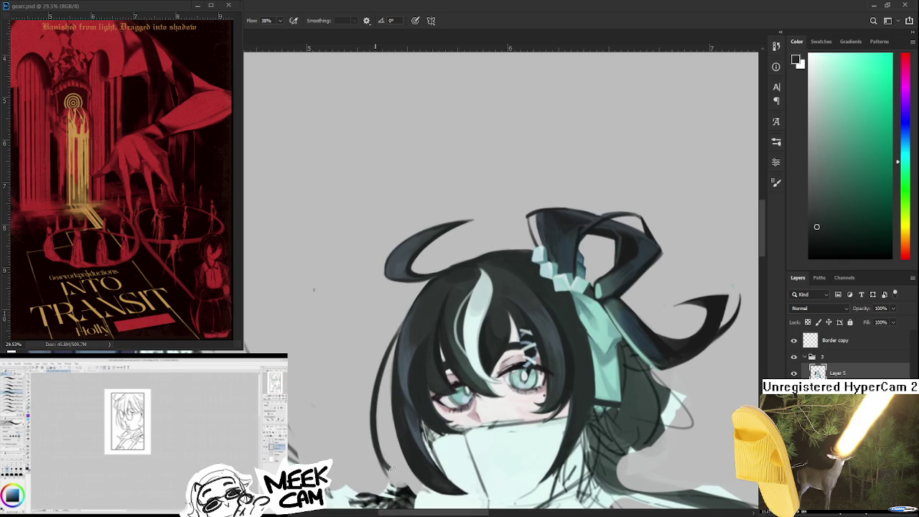
pyautogui.press('e')
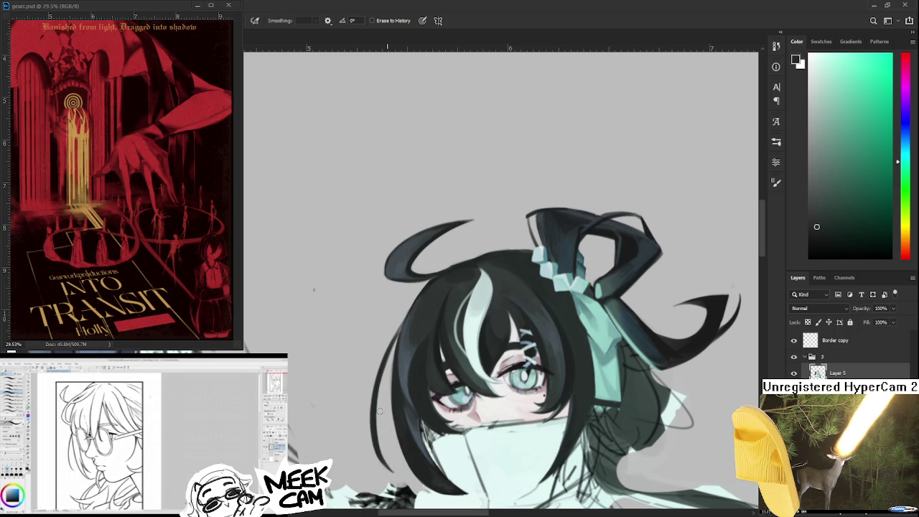
pyautogui.moveTo(377, 417)
pyautogui.mouseDown()
pyautogui.moveTo(370, 380)
pyautogui.moveTo(394, 434)
pyautogui.mouseUp()
pyautogui.press('b')
# Darken the tip of the left hair strand, trimming the new stroke with the eraser
pyautogui.press('e')
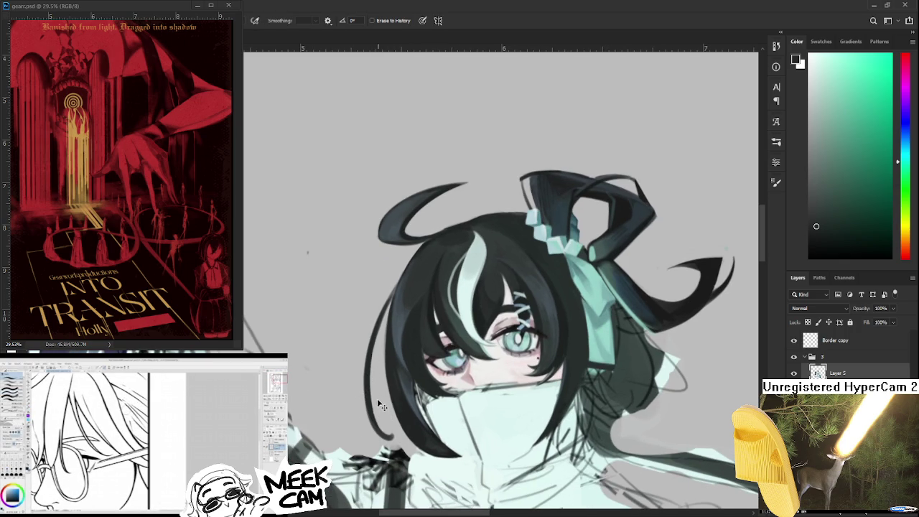
pyautogui.press('b')
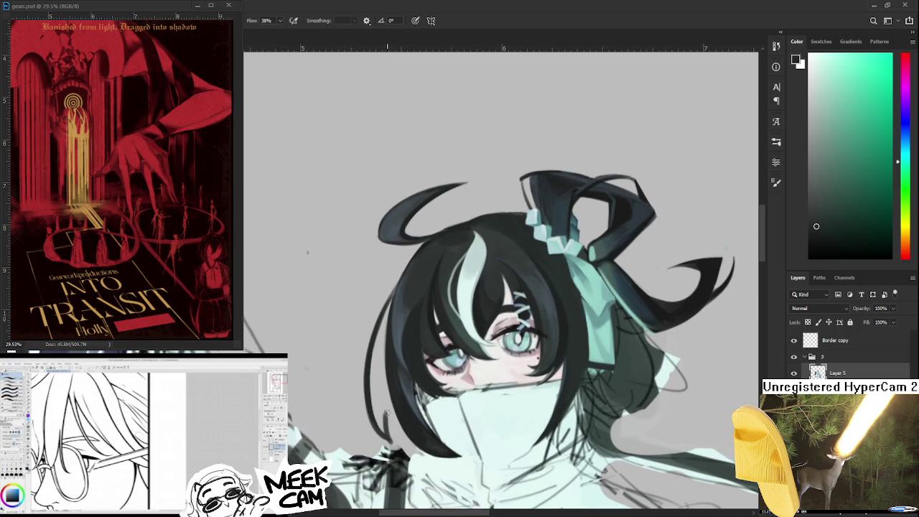
pyautogui.moveTo(382, 408); pyautogui.dragTo(395, 426)
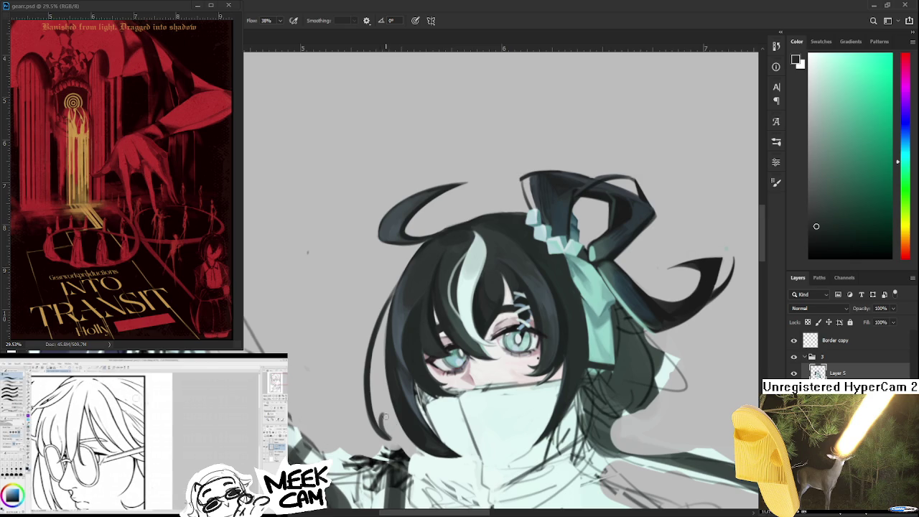
pyautogui.press('e')
pyautogui.moveTo(397, 413); pyautogui.dragTo(383, 417)
pyautogui.press('b')
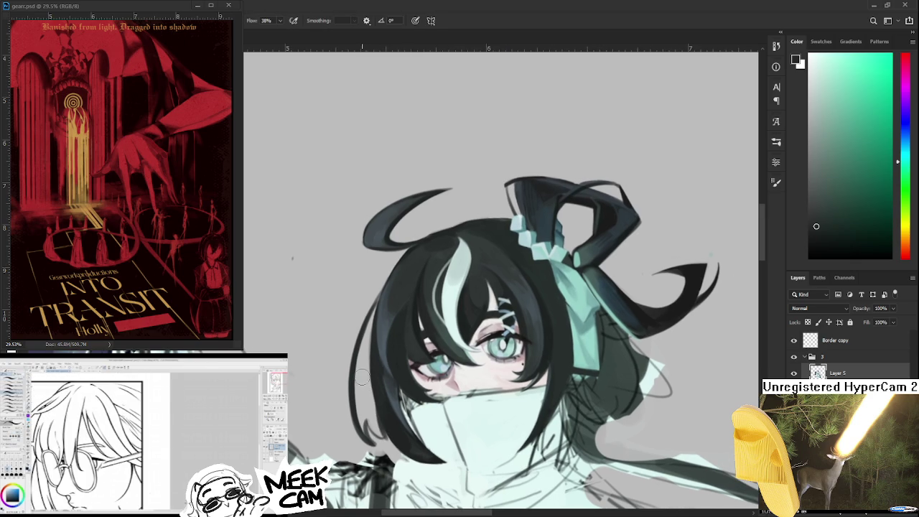
# Extend the left hair strand upward with dark strokes and erase to soften its outer edge
pyautogui.moveTo(361, 394)
pyautogui.mouseDown()
pyautogui.moveTo(361, 434)
pyautogui.moveTo(368, 405)
pyautogui.moveTo(373, 425)
pyautogui.moveTo(367, 337)
pyautogui.mouseUp()
pyautogui.moveTo(368, 371)
pyautogui.mouseDown()
pyautogui.moveTo(363, 323)
pyautogui.moveTo(355, 381)
pyautogui.mouseUp()
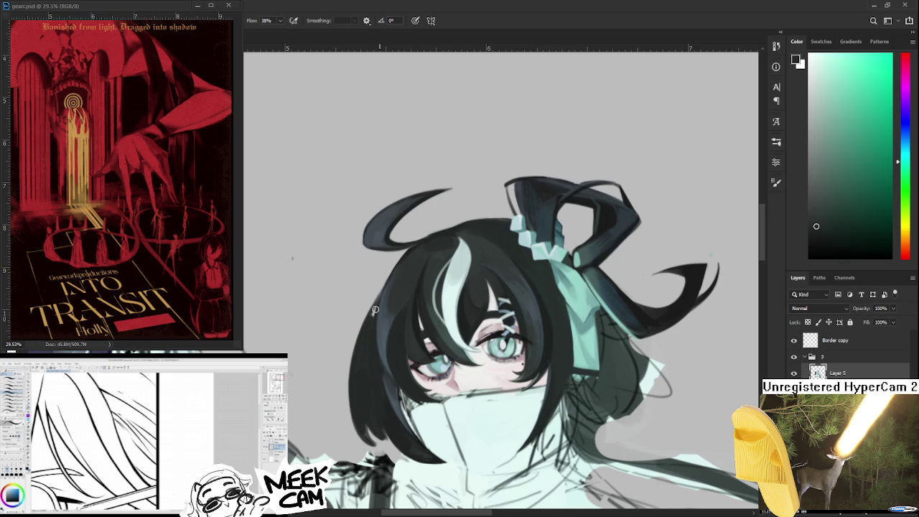
pyautogui.press('e')
pyautogui.moveTo(367, 313); pyautogui.dragTo(353, 414)
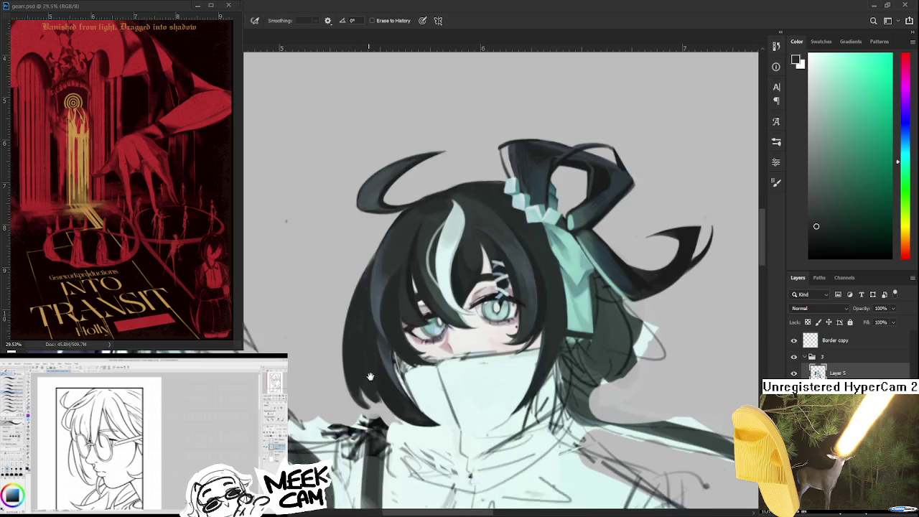
pyautogui.moveTo(400, 447); pyautogui.dragTo(381, 401)
pyautogui.scroll(-1, 381, 395)
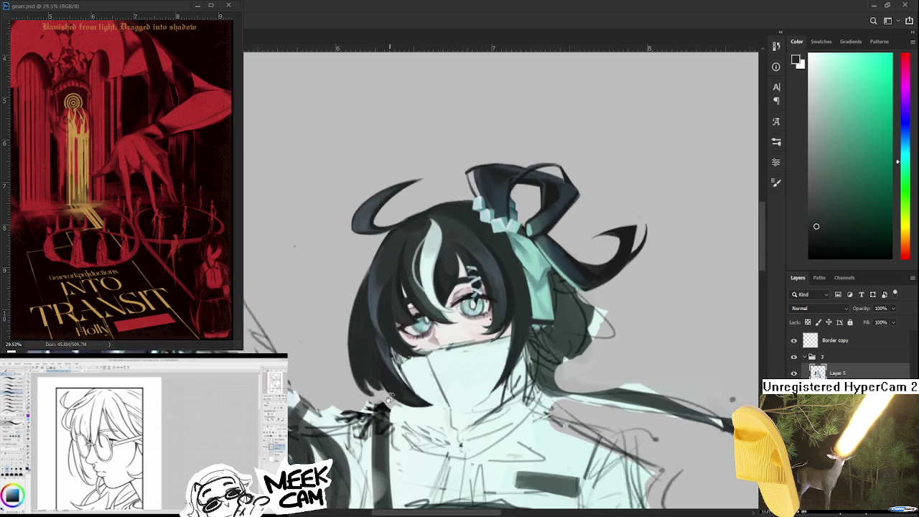
pyautogui.scroll(-2, 388, 406)
pyautogui.scroll(-1, 393, 415)
pyautogui.scroll(2, 394, 415)
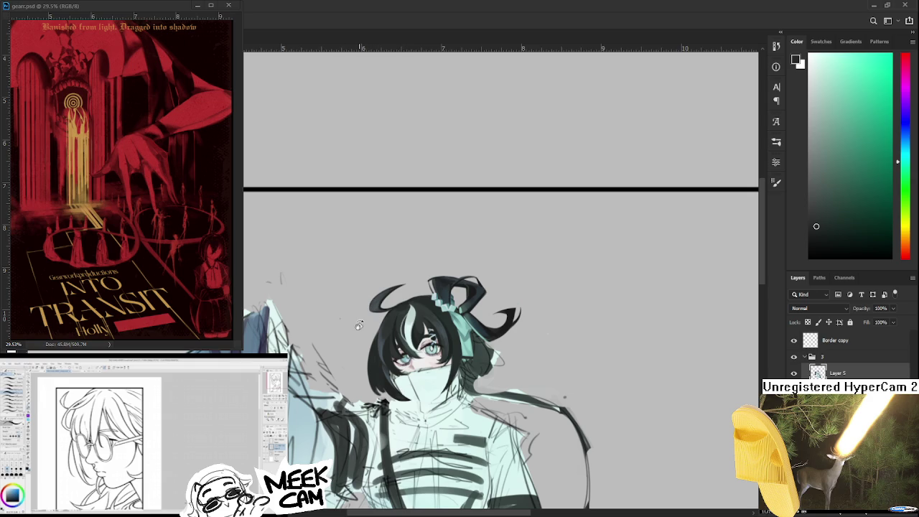
pyautogui.scroll(1, 324, 312)
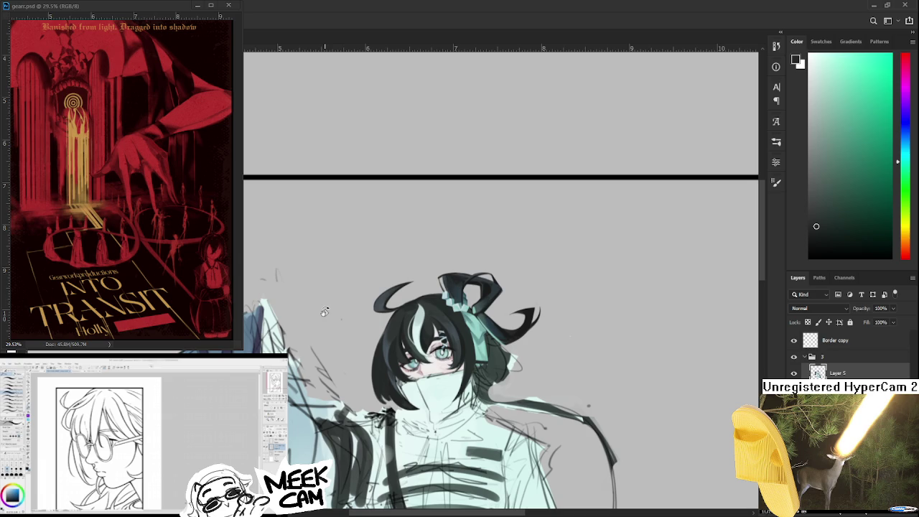
pyautogui.scroll(2, 327, 287)
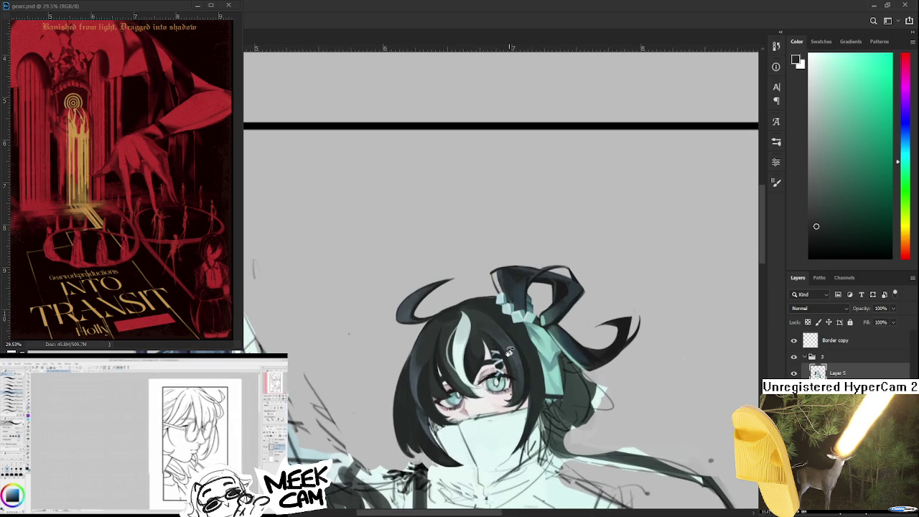
pyautogui.scroll(-2, 506, 348)
pyautogui.scroll(1, 495, 352)
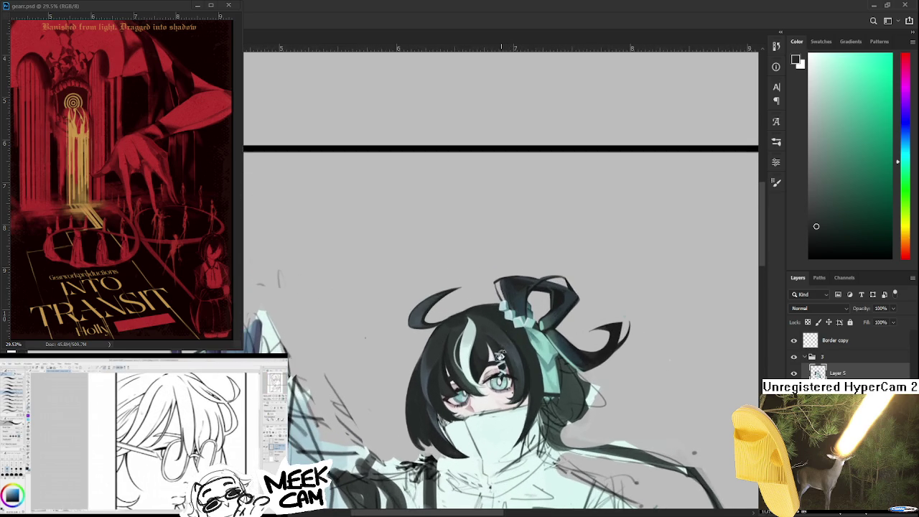
pyautogui.scroll(1, 431, 370)
pyautogui.scroll(1, 387, 384)
pyautogui.moveTo(383, 387); pyautogui.dragTo(394, 411)
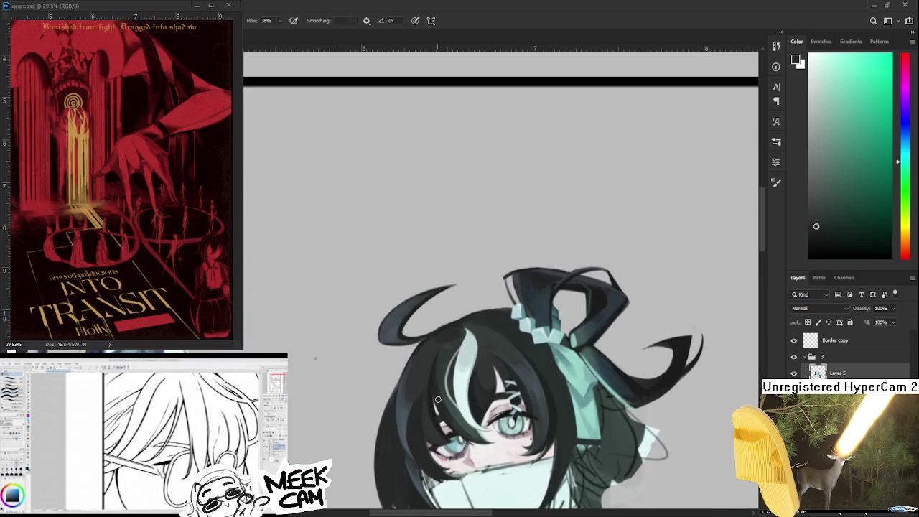
pyautogui.moveTo(471, 382); pyautogui.dragTo(473, 318)
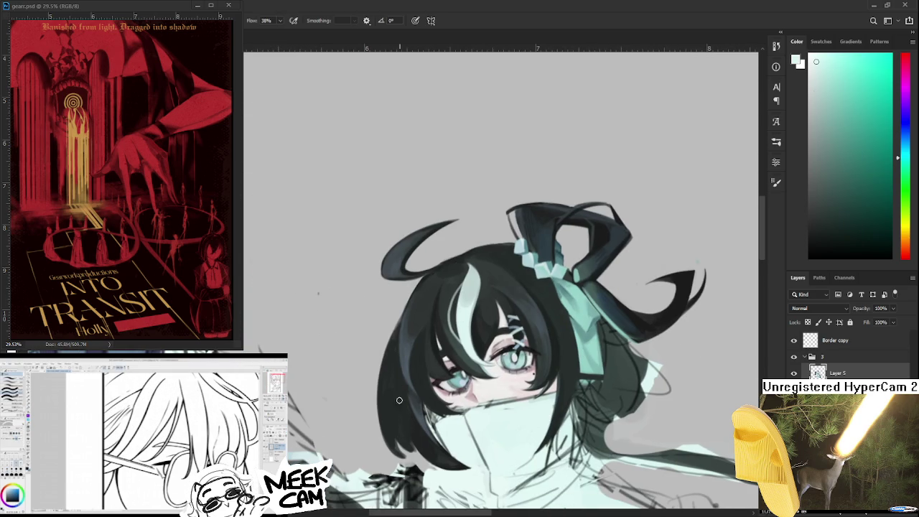
pyautogui.moveTo(399, 444); pyautogui.dragTo(384, 359)
pyautogui.hotkey('ctrl', 'z')
pyautogui.hotkey('ctrl', 'shift', 'z')
pyautogui.hotkey('ctrl', 'z')
pyautogui.hotkey('ctrl', 'shift', 'z')
pyautogui.hotkey('ctrl', 'z')
pyautogui.hotkey('ctrl', 'shift', 'z')
pyautogui.hotkey('ctrl', 'z')
pyautogui.hotkey('ctrl', 'shift', 'z')
pyautogui.hotkey('ctrl', 'z')
pyautogui.hotkey('ctrl', 'shift', 'z')
pyautogui.hotkey('ctrl', 'z')
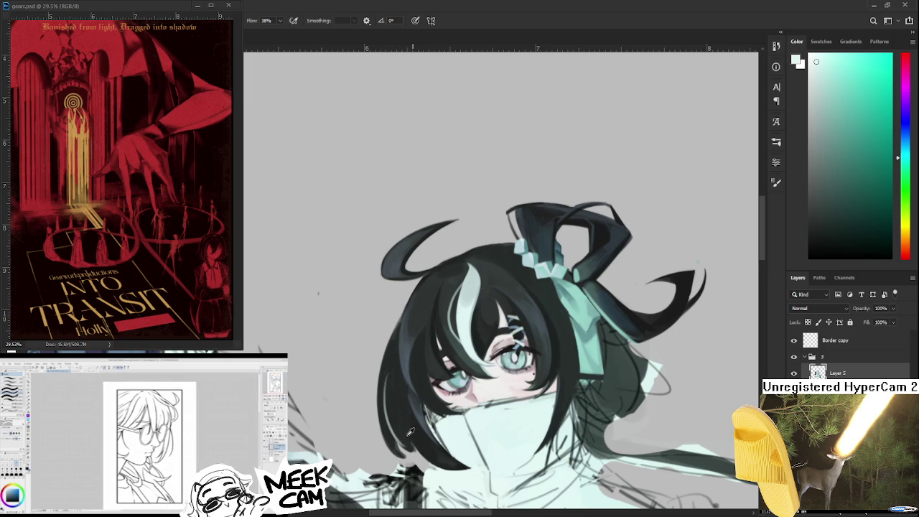
pyautogui.keyDown('alt'); pyautogui.click(410, 432); pyautogui.keyUp('alt')
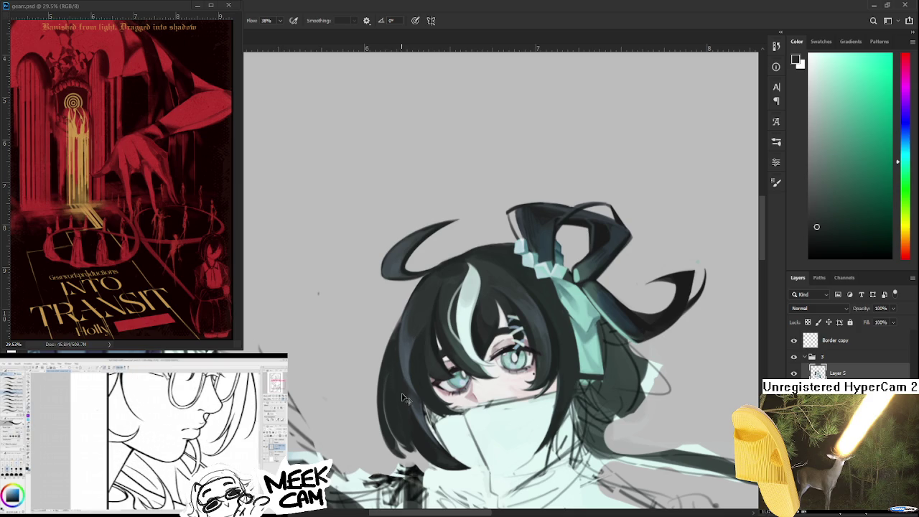
pyautogui.moveTo(400, 390); pyautogui.dragTo(406, 426)
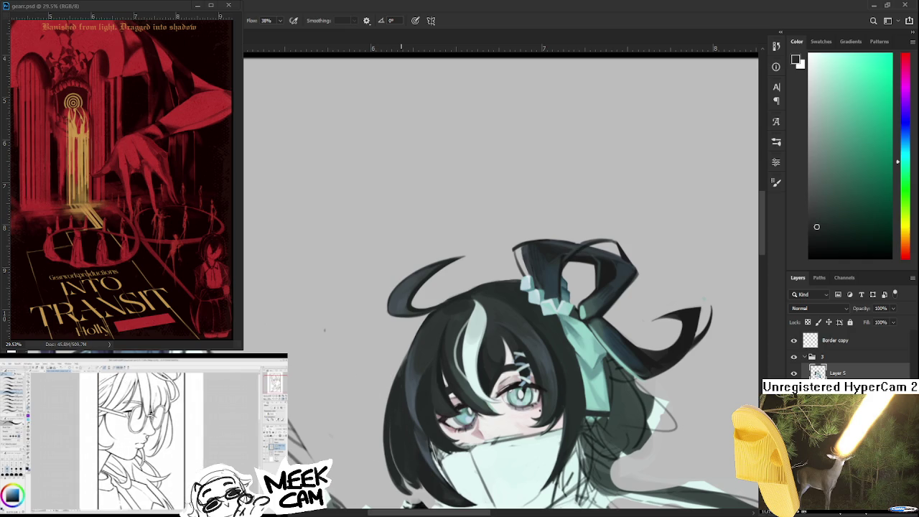
pyautogui.scroll(-5, 830, 305)
pyautogui.scroll(-5, 829, 306)
pyautogui.scroll(-5, 830, 306)
pyautogui.scroll(-4, 830, 305)
pyautogui.scroll(2, 818, 308)
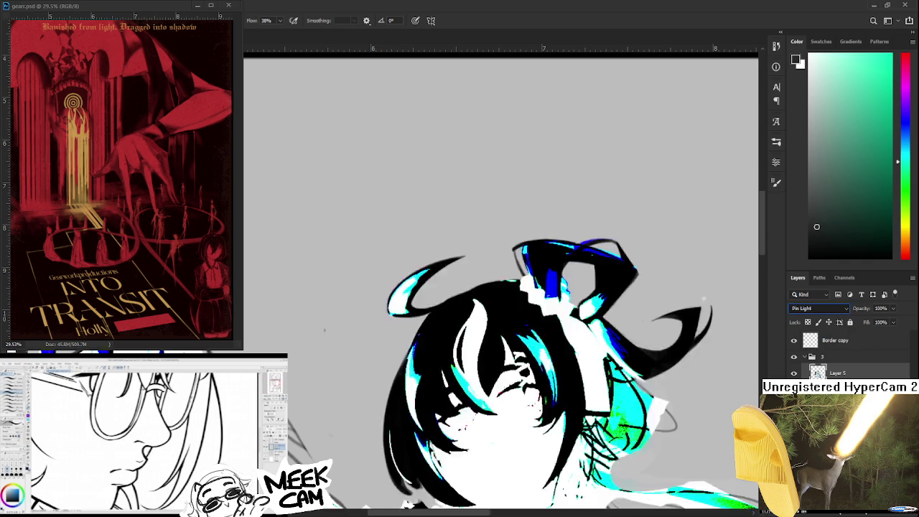
pyautogui.scroll(5, 819, 308)
pyautogui.scroll(4, 819, 308)
pyautogui.scroll(2, 819, 308)
pyautogui.scroll(-5, 792, 308)
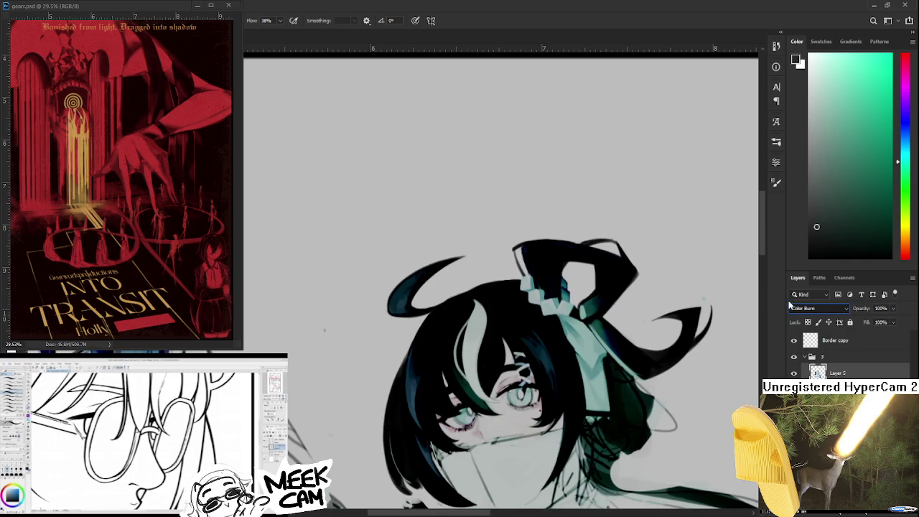
pyautogui.scroll(-1, 792, 308)
pyautogui.scroll(-1, 792, 307)
pyautogui.scroll(-5, 793, 307)
pyautogui.scroll(5, 792, 307)
pyautogui.scroll(4, 792, 307)
pyautogui.scroll(-3, 792, 308)
pyautogui.press('Down')
pyautogui.press('Down')
pyautogui.press('Down')
pyautogui.press('Down')
pyautogui.press('Down')
pyautogui.press('Up')
pyautogui.press('Up')
pyautogui.press('Up')
pyautogui.press('Up')
pyautogui.press('Up')
pyautogui.press('Up')
pyautogui.press('Up')
pyautogui.press('Up')
pyautogui.press('Up')
pyautogui.press('Up')
pyautogui.press('Up')
pyautogui.press('Up')
pyautogui.press('Up')
pyautogui.press('Up')
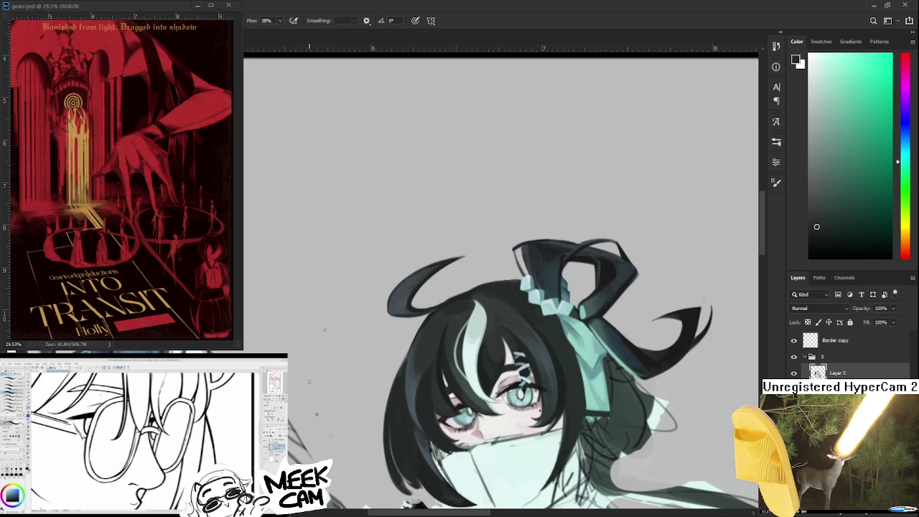
pyautogui.scroll(2, 309, 381)
# Zoom in on the hair's left edge, alternating between Brush and Eraser
pyautogui.press('e')
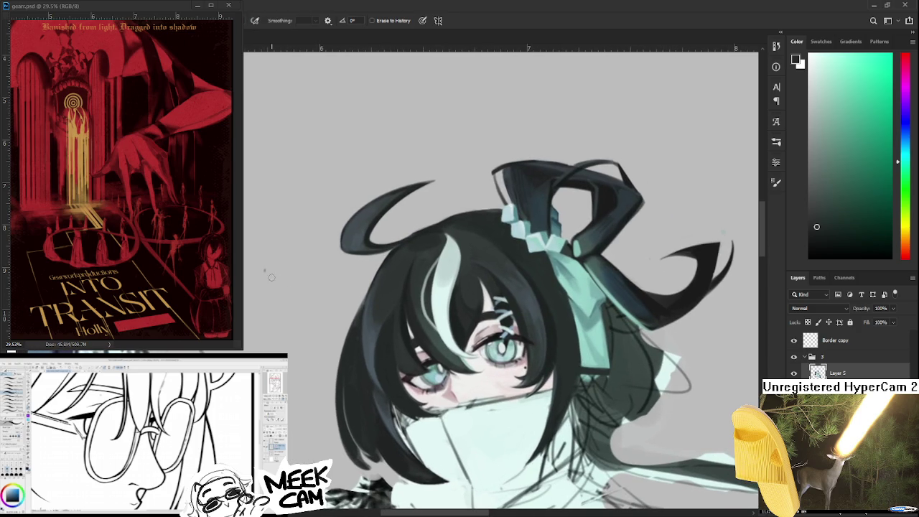
pyautogui.scroll(1, 287, 373)
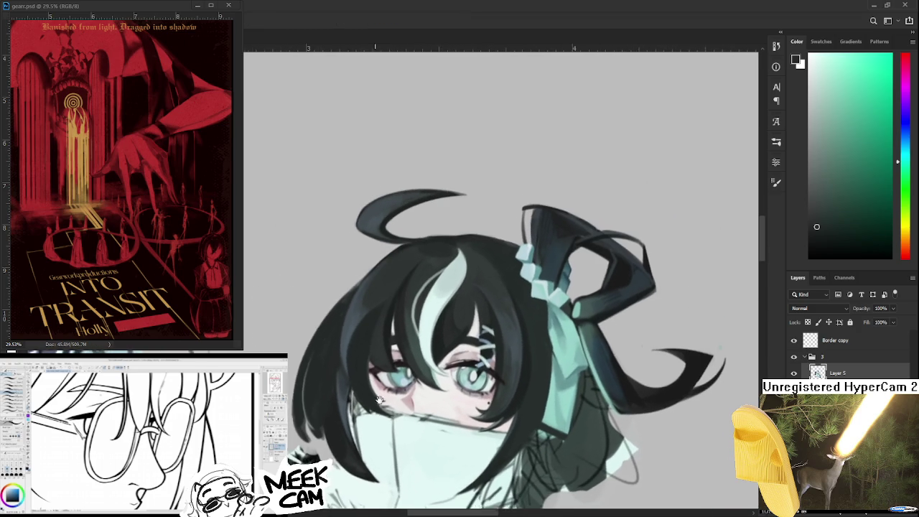
pyautogui.scroll(1, 316, 419)
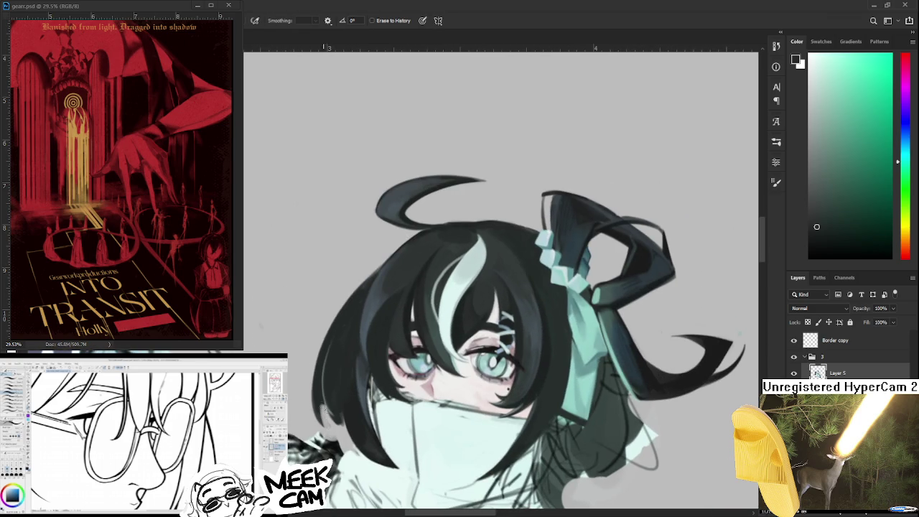
pyautogui.press('b')
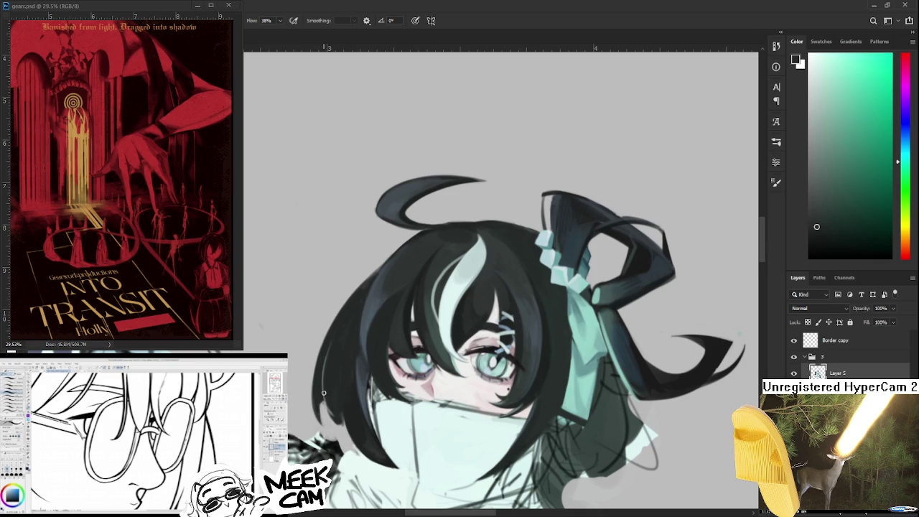
pyautogui.press('e')
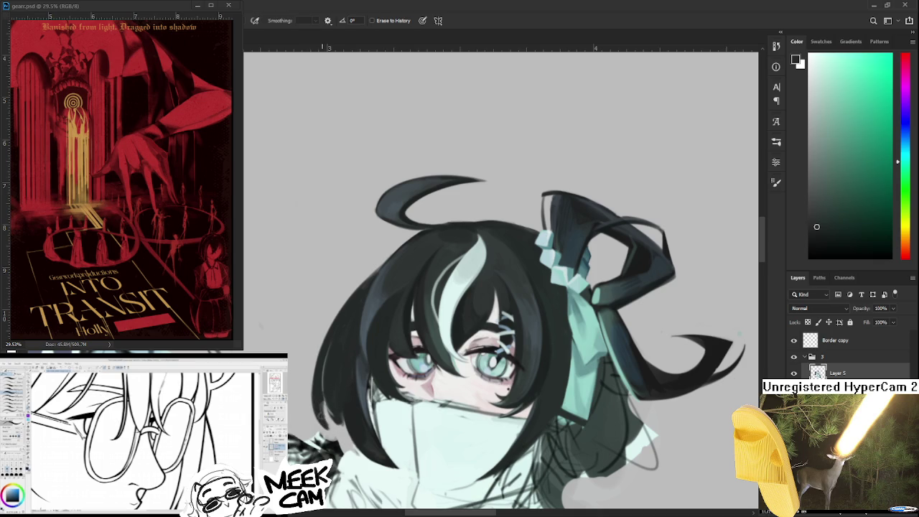
pyautogui.press('b')
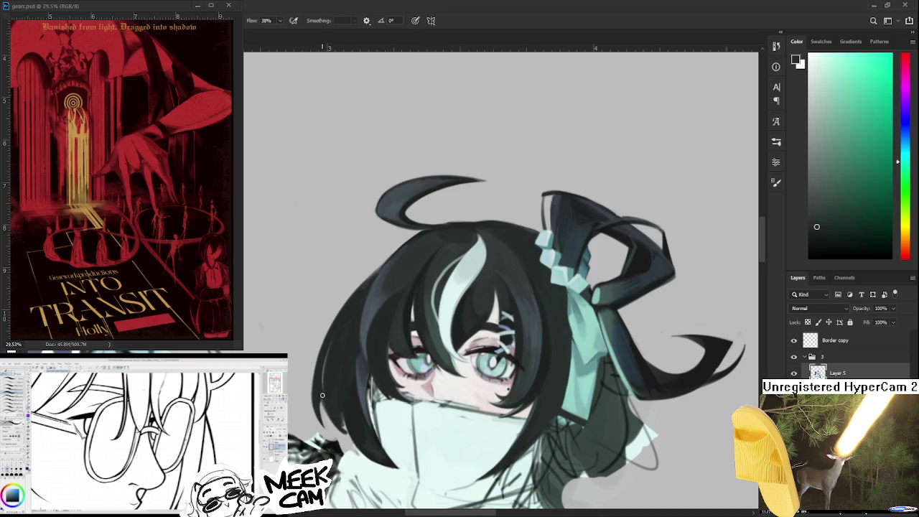
pyautogui.press('e')
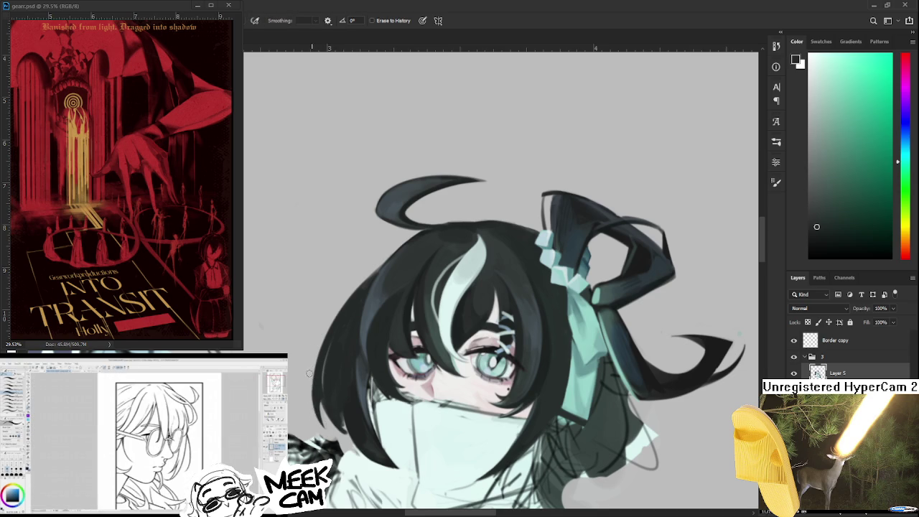
pyautogui.press('b')
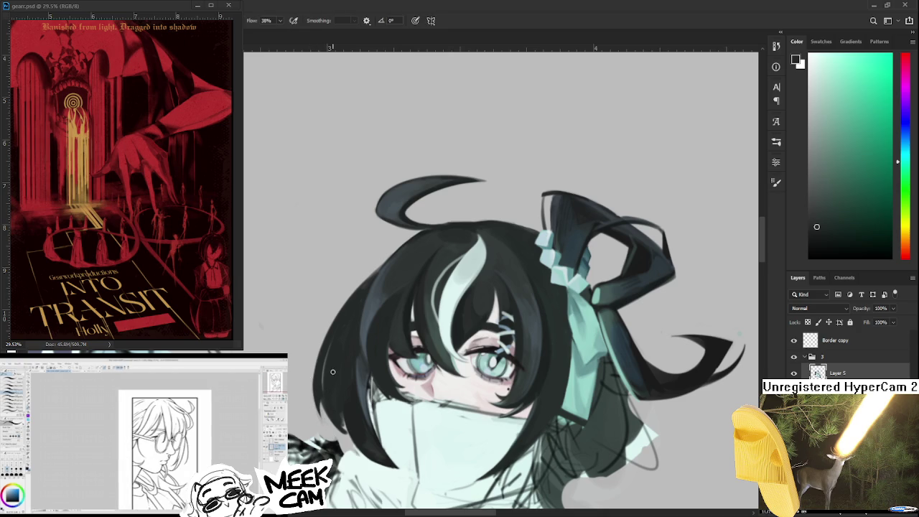
pyautogui.press('e')
# Sample the hair colour, darken the hair's left edge, and trim a sliver off it
pyautogui.moveTo(339, 409); pyautogui.dragTo(339, 403)
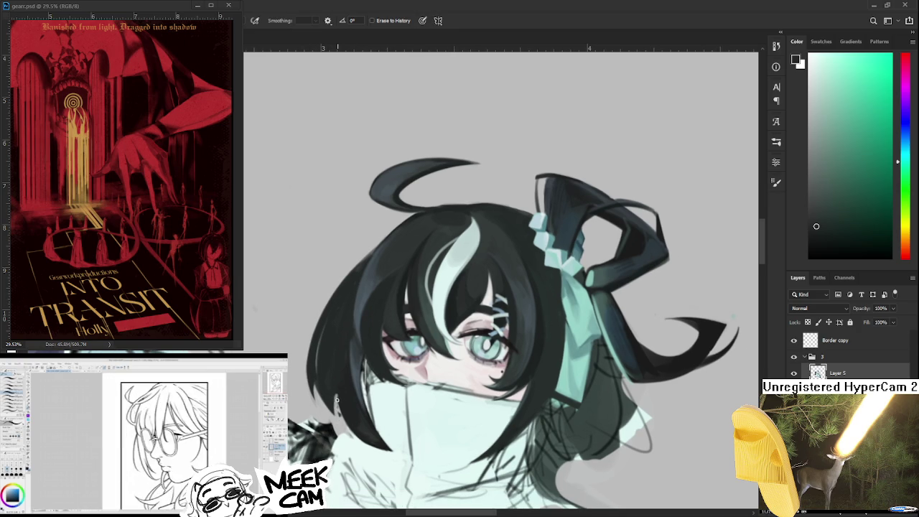
pyautogui.press('b')
pyautogui.keyDown('alt'); pyautogui.click(338, 381); pyautogui.keyUp('alt')
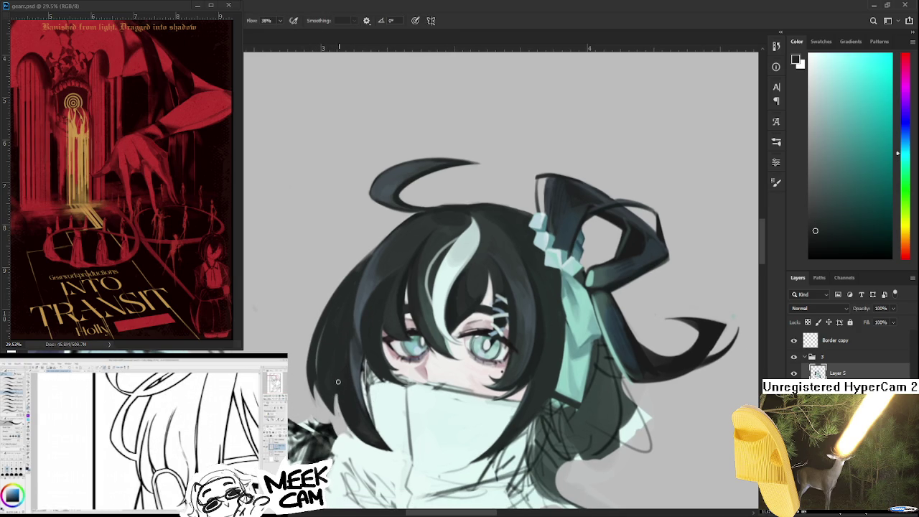
pyautogui.moveTo(346, 422)
pyautogui.mouseDown()
pyautogui.moveTo(342, 391)
pyautogui.moveTo(339, 411)
pyautogui.mouseUp()
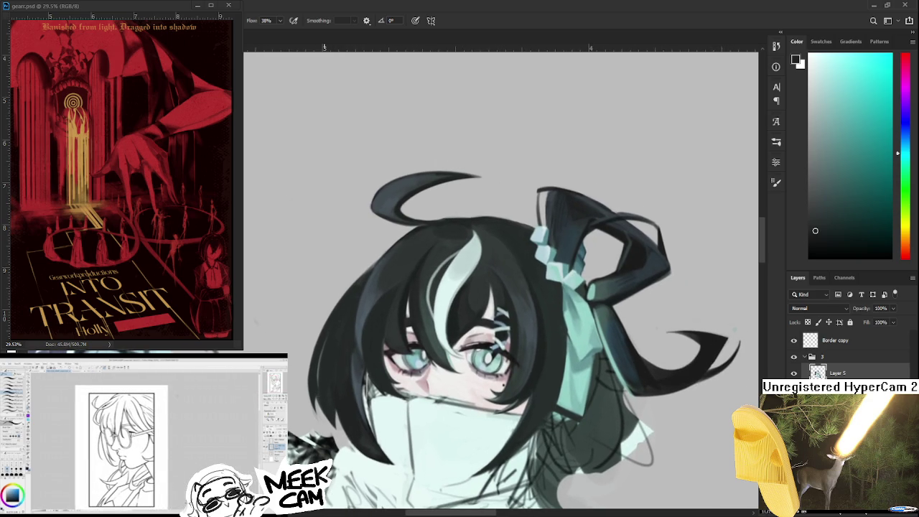
pyautogui.press('e')
pyautogui.moveTo(315, 422); pyautogui.dragTo(313, 342)
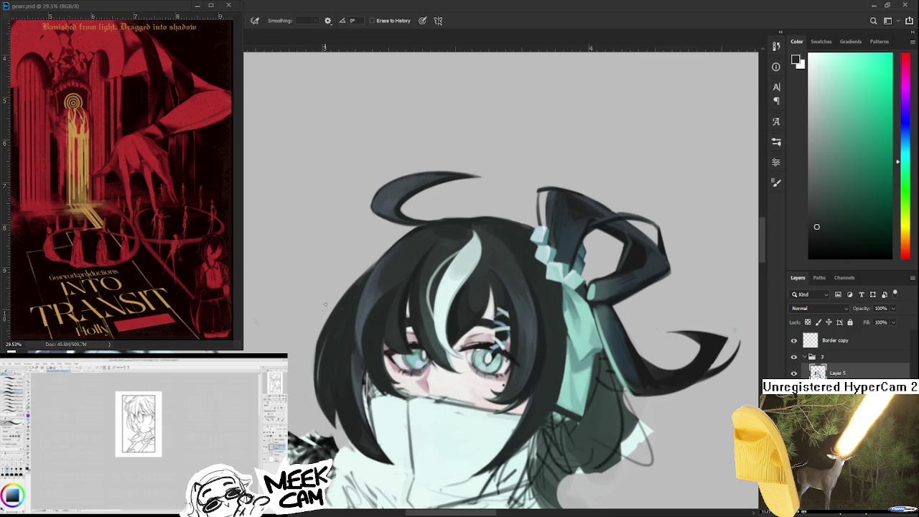
# Rotate the view and erase a thin sliver along the hair's left edge, undoing and retrying
pyautogui.moveTo(325, 305); pyautogui.dragTo(334, 341)
pyautogui.moveTo(351, 425); pyautogui.dragTo(349, 412)
pyautogui.hotkey('ctrl', 'z')
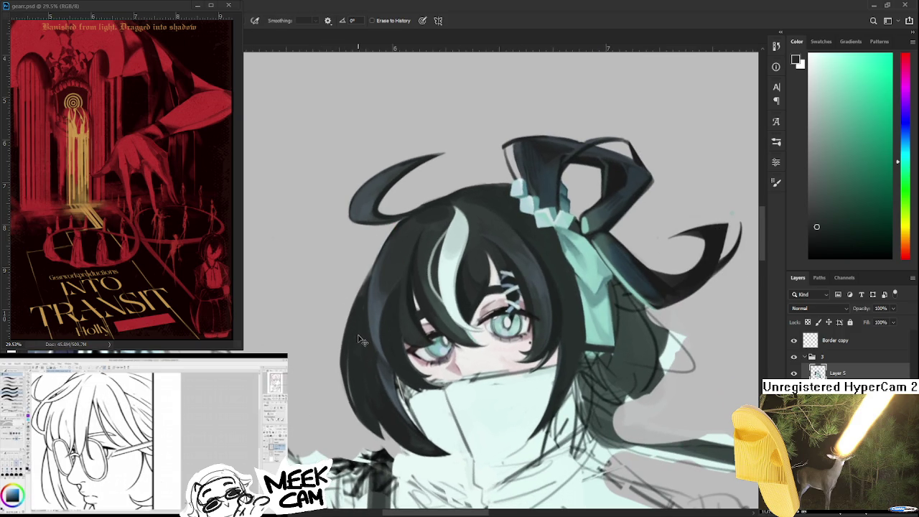
pyautogui.moveTo(359, 374); pyautogui.dragTo(353, 355)
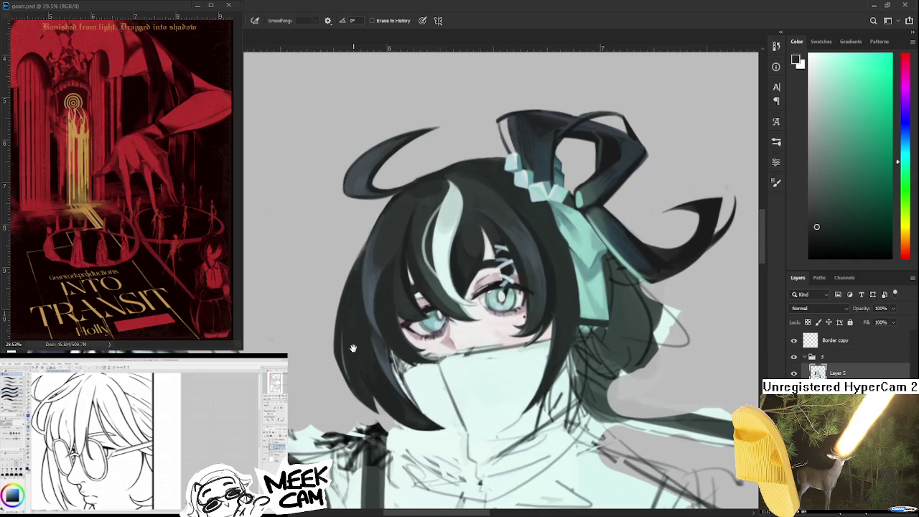
pyautogui.moveTo(344, 296)
pyautogui.mouseDown()
pyautogui.moveTo(337, 325)
pyautogui.moveTo(351, 413)
pyautogui.moveTo(343, 352)
pyautogui.mouseUp()
# Compare the edge with and without the stroke, then darken and re-erase the lower-left hair edge
pyautogui.press('b')
pyautogui.hotkey('ctrl', 'z')
pyautogui.hotkey('ctrl', 'shift', 'z')
pyautogui.hotkey('ctrl', 'z')
pyautogui.hotkey('ctrl', 'shift', 'z')
pyautogui.moveTo(346, 408); pyautogui.dragTo(343, 338)
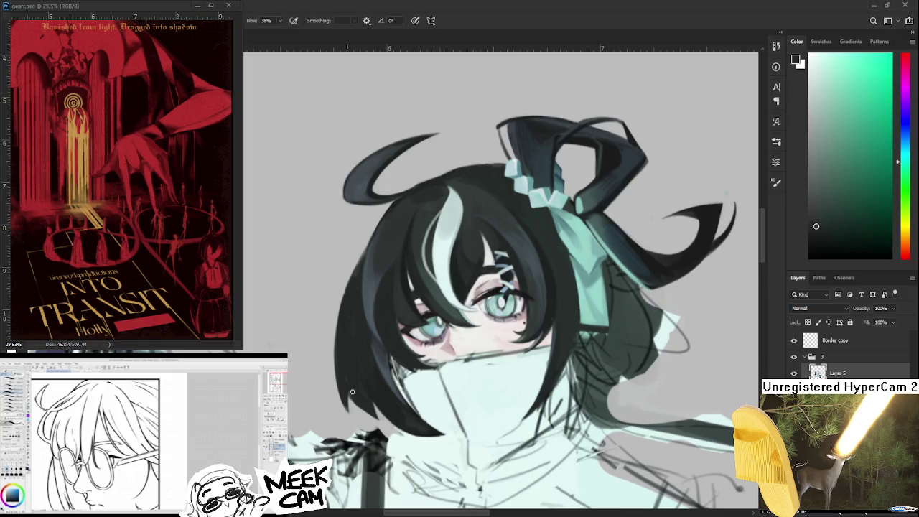
pyautogui.press('e')
pyautogui.moveTo(341, 289); pyautogui.dragTo(347, 369)
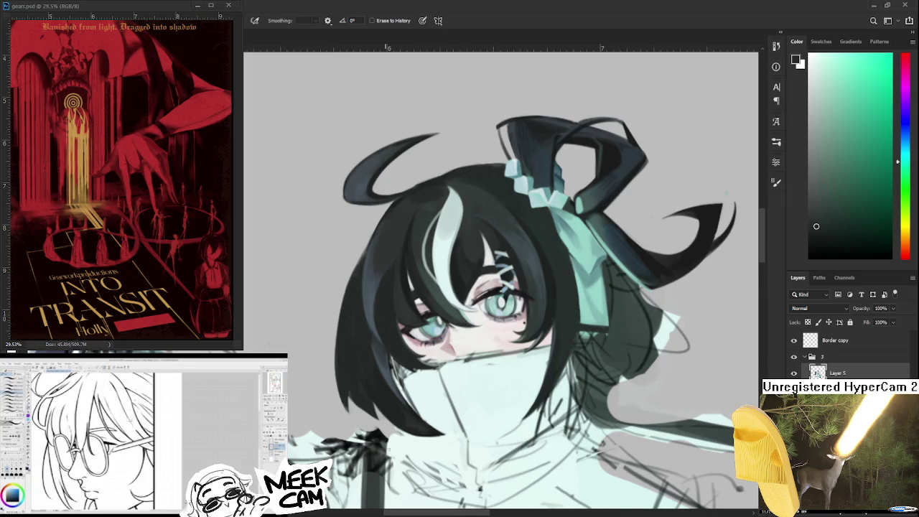
pyautogui.scroll(-5, 502, 456)
pyautogui.scroll(-2, 500, 452)
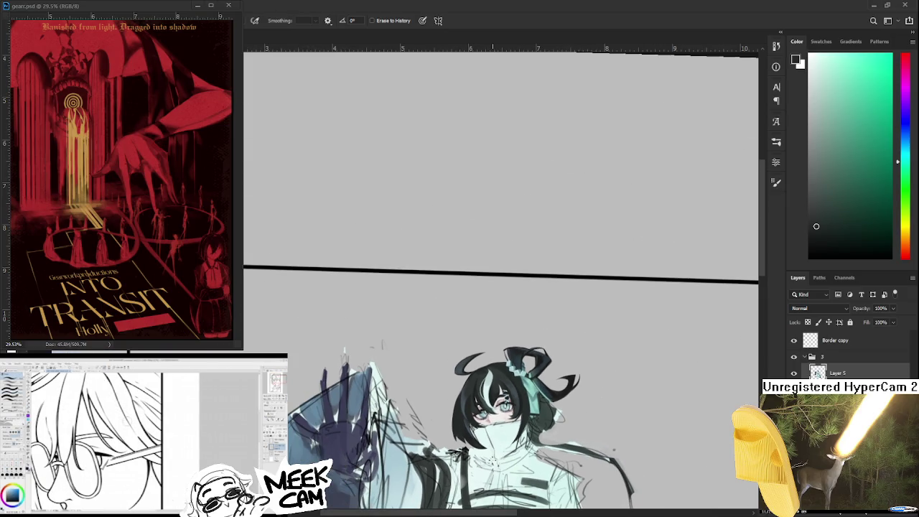
pyautogui.scroll(2, 481, 443)
pyautogui.scroll(3, 481, 442)
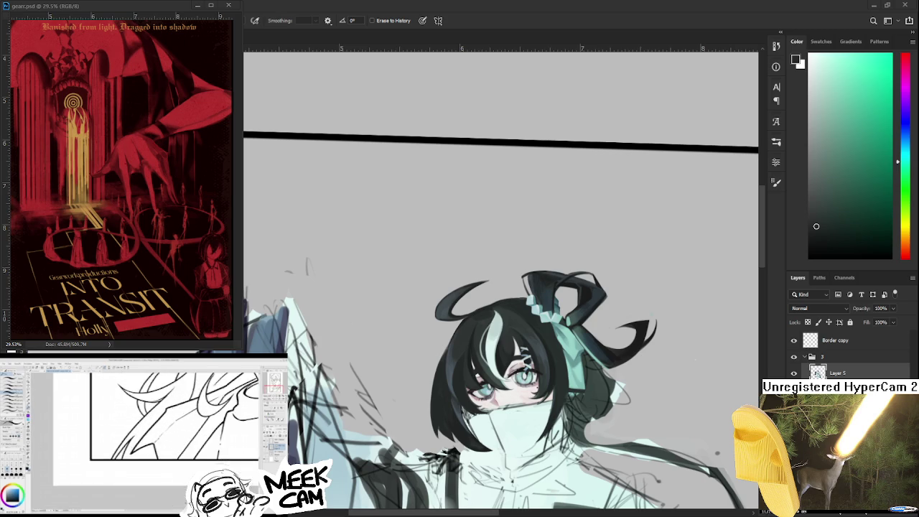
pyautogui.scroll(-2, 477, 376)
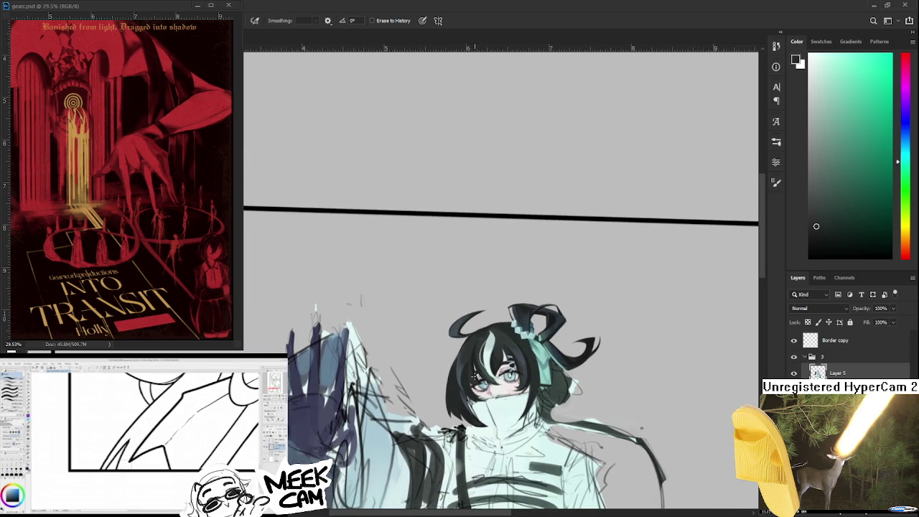
pyautogui.scroll(1, 478, 376)
pyautogui.scroll(1, 478, 376)
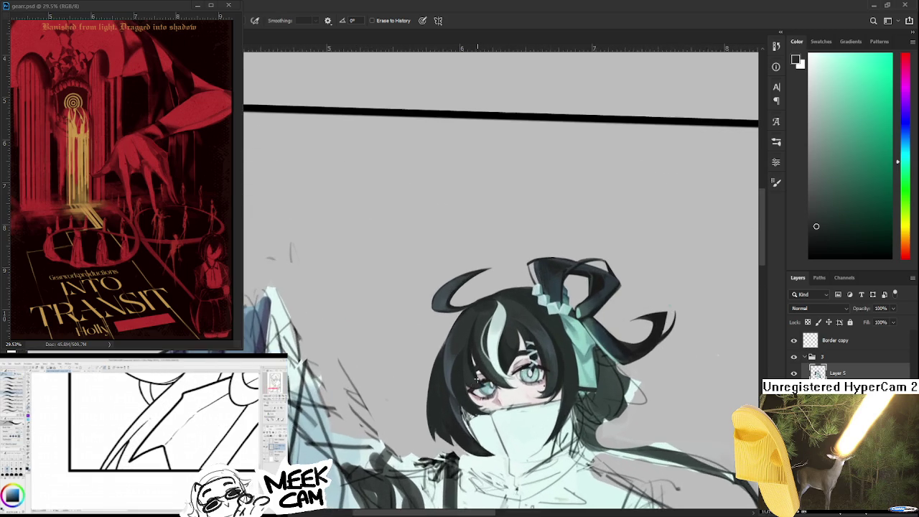
pyautogui.scroll(1, 478, 376)
pyautogui.scroll(-1, 477, 376)
pyautogui.scroll(1, 562, 363)
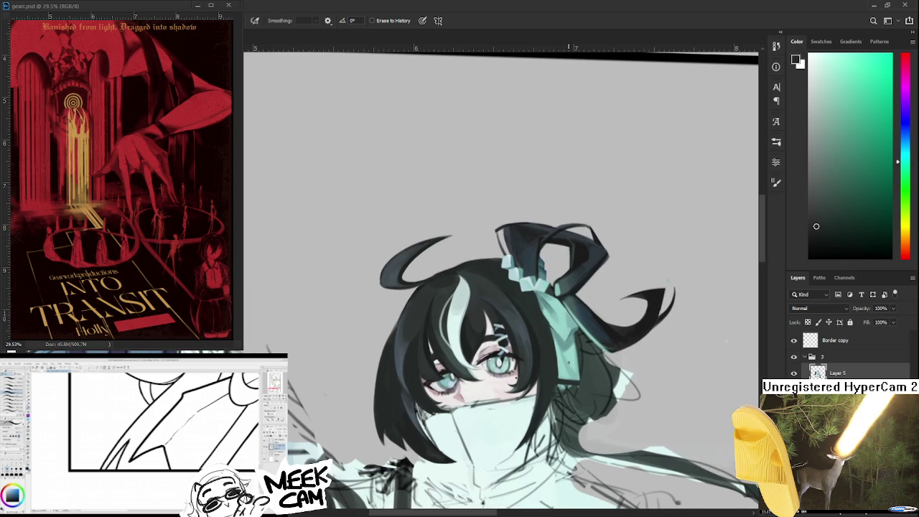
pyautogui.scroll(2, 614, 372)
# Sample the light teal, nudge its hue, and make white the paint colour
pyautogui.press('b')
pyautogui.keyDown('alt'); pyautogui.click(535, 367); pyautogui.keyUp('alt')
pyautogui.moveTo(301, 378); pyautogui.dragTo(345, 351)
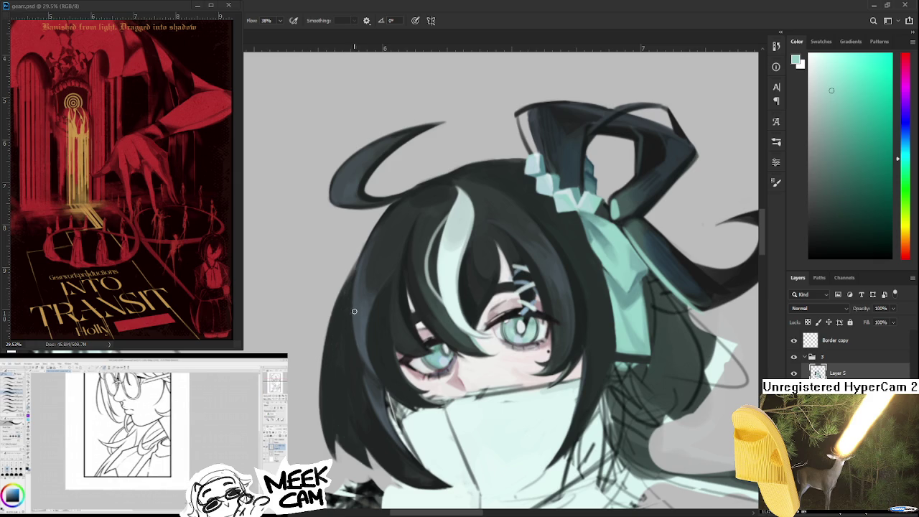
pyautogui.moveTo(353, 311)
pyautogui.mouseDown()
pyautogui.moveTo(327, 330)
pyautogui.moveTo(351, 302)
pyautogui.mouseUp()
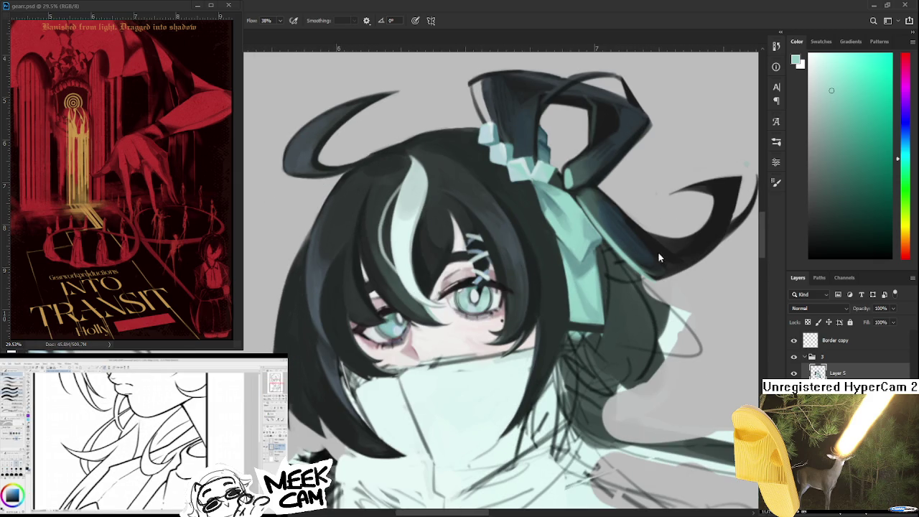
pyautogui.click(904, 165)
pyautogui.press('x')
# Paint a light rim along the hair's left edge, undoing the lower-left stroke
pyautogui.moveTo(293, 328); pyautogui.dragTo(315, 314)
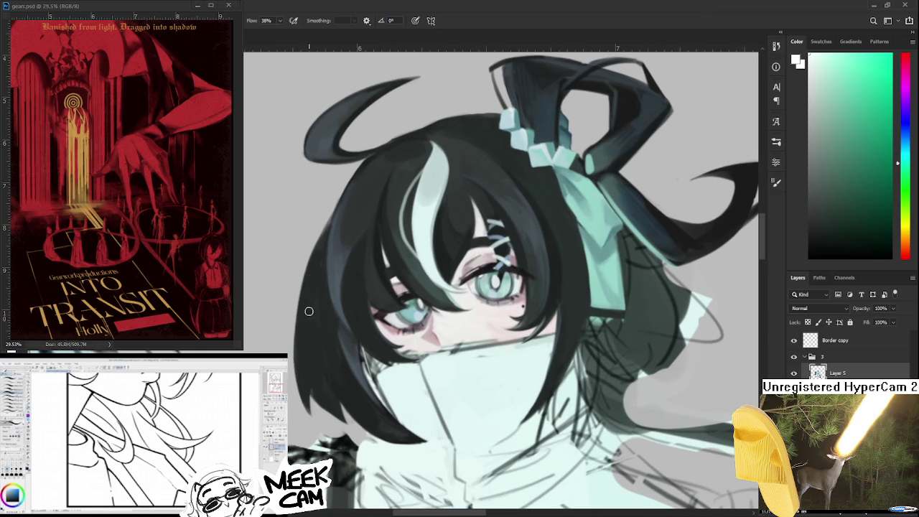
pyautogui.scroll(-2, 308, 311)
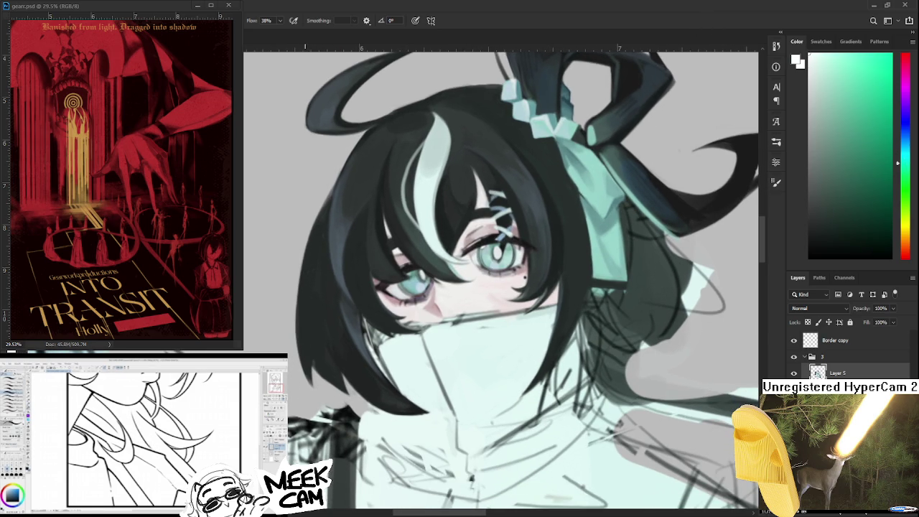
pyautogui.moveTo(309, 285); pyautogui.dragTo(305, 338)
pyautogui.moveTo(302, 427); pyautogui.dragTo(305, 287)
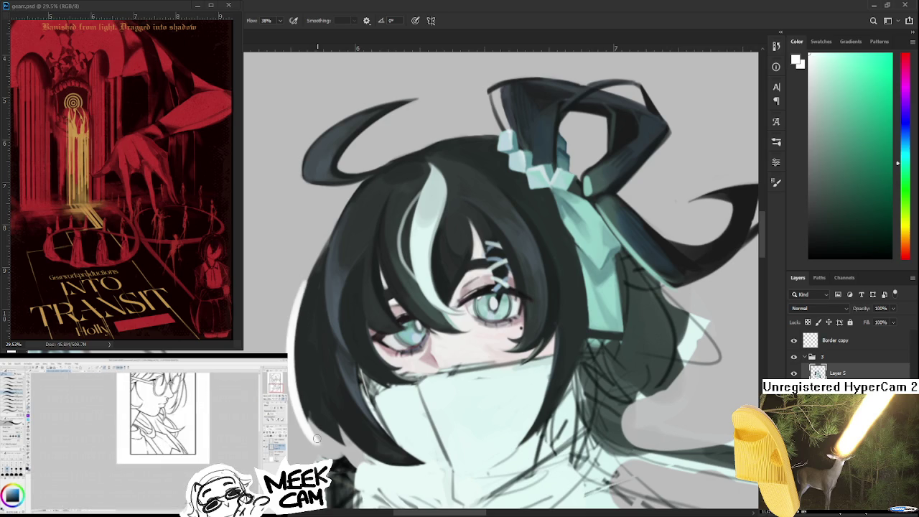
pyautogui.moveTo(308, 404)
pyautogui.mouseDown()
pyautogui.moveTo(298, 375)
pyautogui.moveTo(328, 416)
pyautogui.mouseUp()
pyautogui.moveTo(289, 337); pyautogui.dragTo(333, 427)
pyautogui.hotkey('ctrl', 'z')
pyautogui.hotkey('ctrl', 'z')
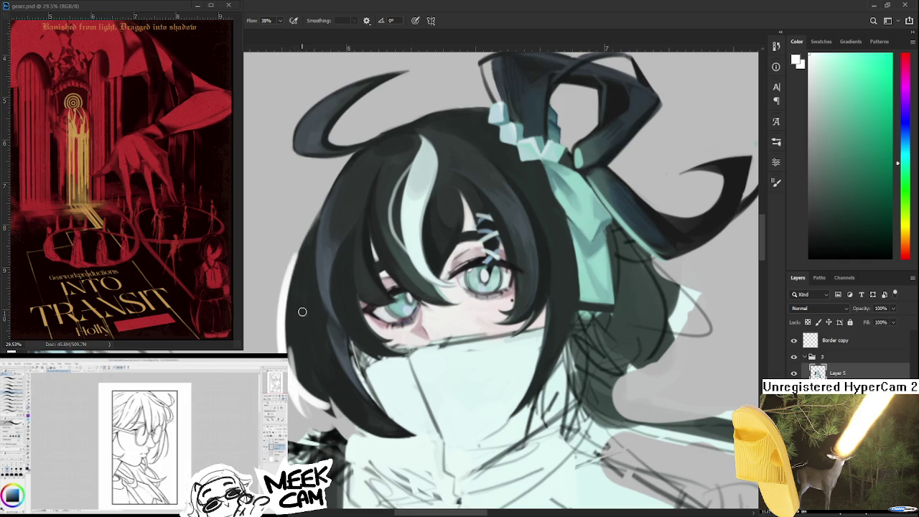
# Repaint light strokes along the hair's lower-left edge, then sample the dark hair colour
pyautogui.moveTo(302, 311); pyautogui.dragTo(324, 402)
pyautogui.moveTo(298, 323); pyautogui.dragTo(294, 381)
pyautogui.moveTo(291, 287); pyautogui.dragTo(297, 376)
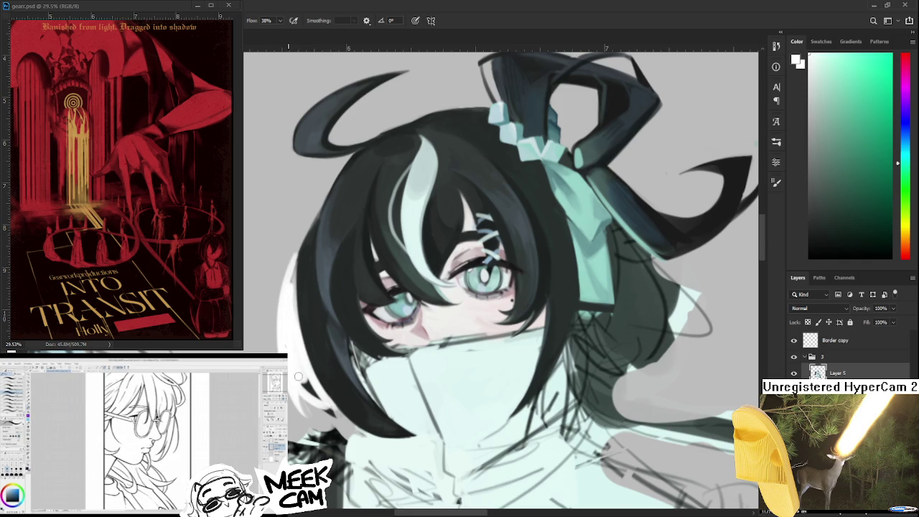
pyautogui.press('e')
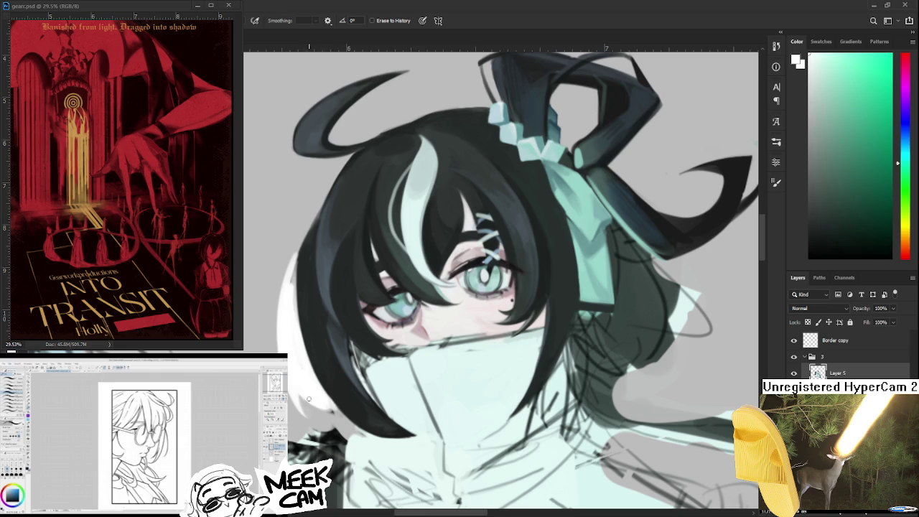
pyautogui.press('b')
pyautogui.moveTo(335, 411); pyautogui.dragTo(310, 415)
pyautogui.press('e')
pyautogui.press('b')
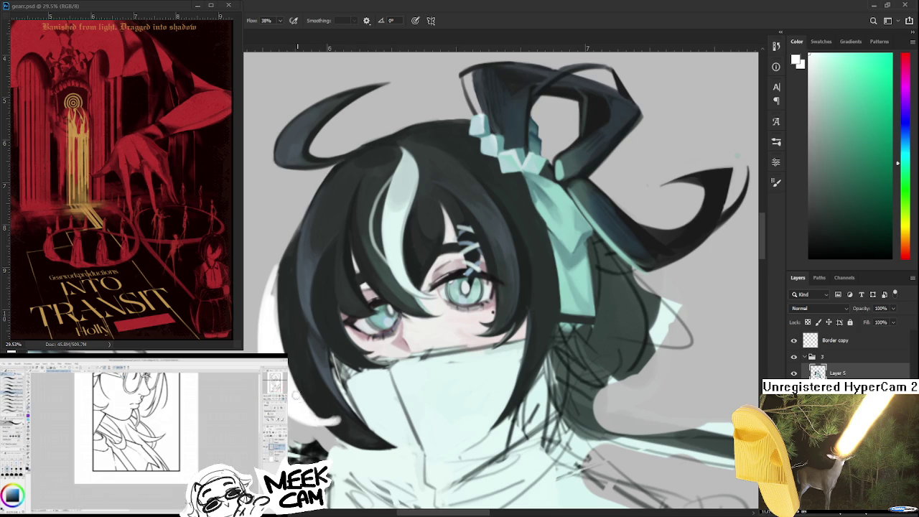
pyautogui.keyDown('alt'); pyautogui.click(328, 380); pyautogui.keyUp('alt')
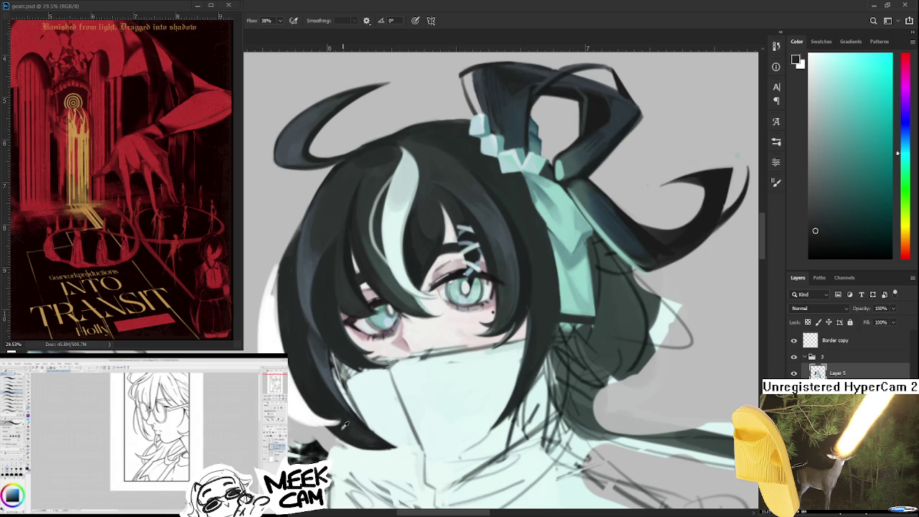
# Sample spots along the hair's left edge until picking its dark green-grey, then return to the Brush
pyautogui.keyDown('alt'); pyautogui.click(328, 384); pyautogui.keyUp('alt')
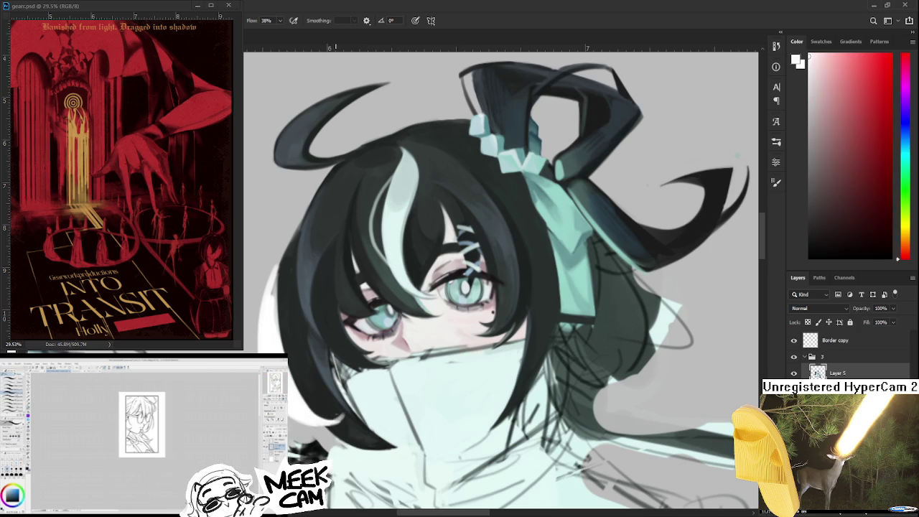
pyautogui.keyDown('alt'); pyautogui.click(326, 389); pyautogui.keyUp('alt')
pyautogui.moveTo(338, 416); pyautogui.dragTo(345, 454)
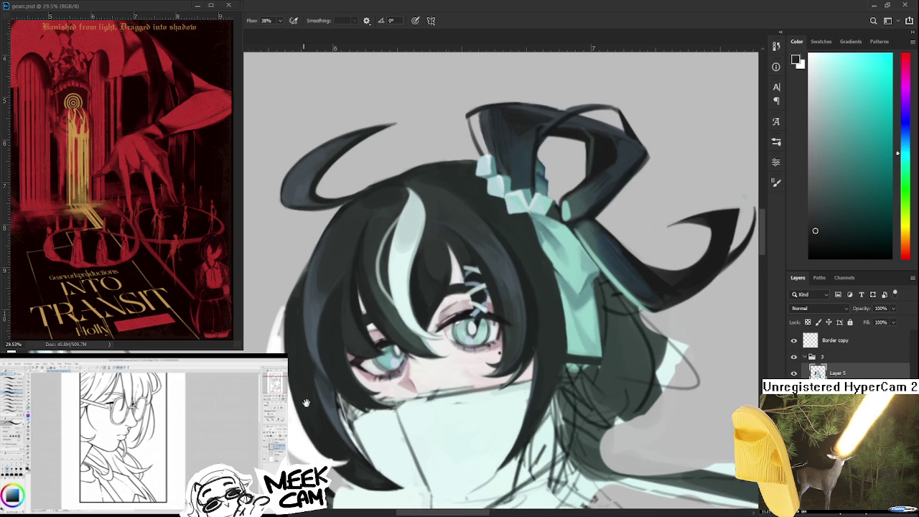
pyautogui.keyDown('alt'); pyautogui.click(277, 319); pyautogui.keyUp('alt')
pyautogui.keyDown('alt'); pyautogui.click(287, 328); pyautogui.keyUp('alt')
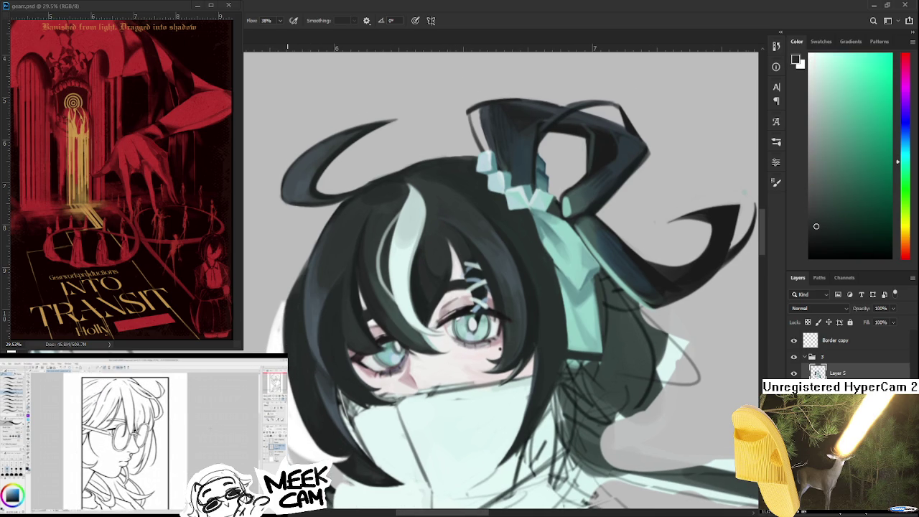
pyautogui.moveTo(283, 362); pyautogui.dragTo(273, 328)
pyautogui.keyDown('alt'); pyautogui.click(272, 328); pyautogui.keyUp('alt')
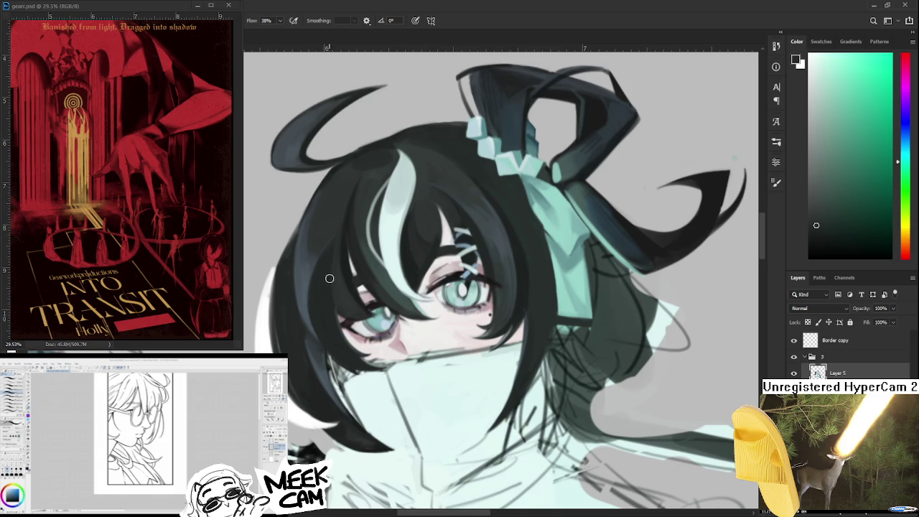
pyautogui.moveTo(275, 289); pyautogui.dragTo(291, 318)
pyautogui.press('e')
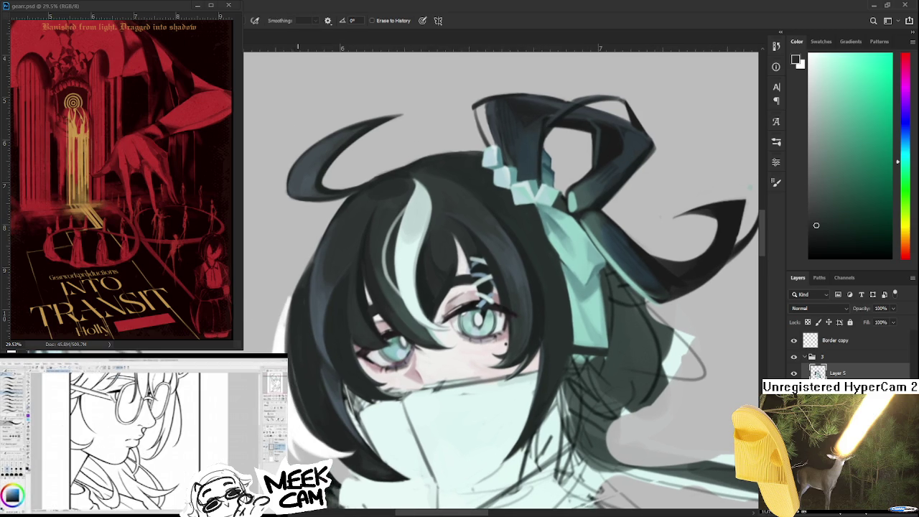
pyautogui.moveTo(305, 325); pyautogui.dragTo(347, 318)
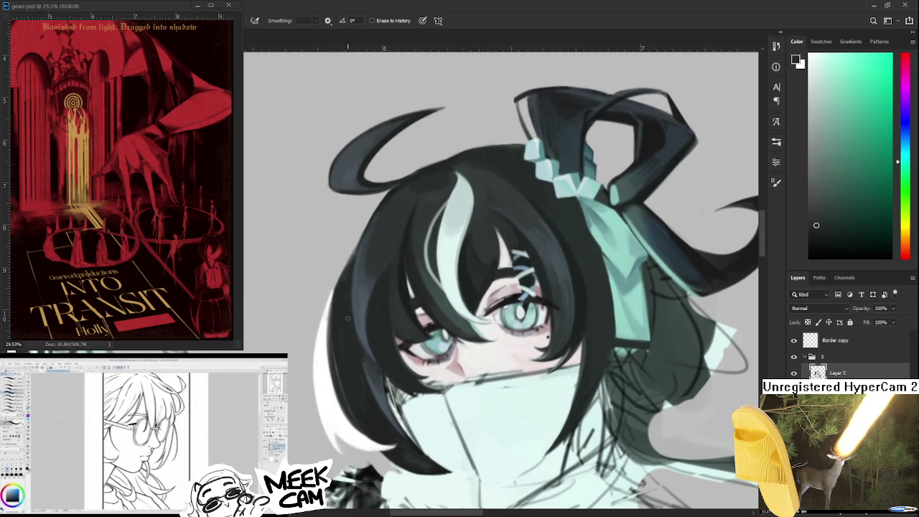
pyautogui.press('b')
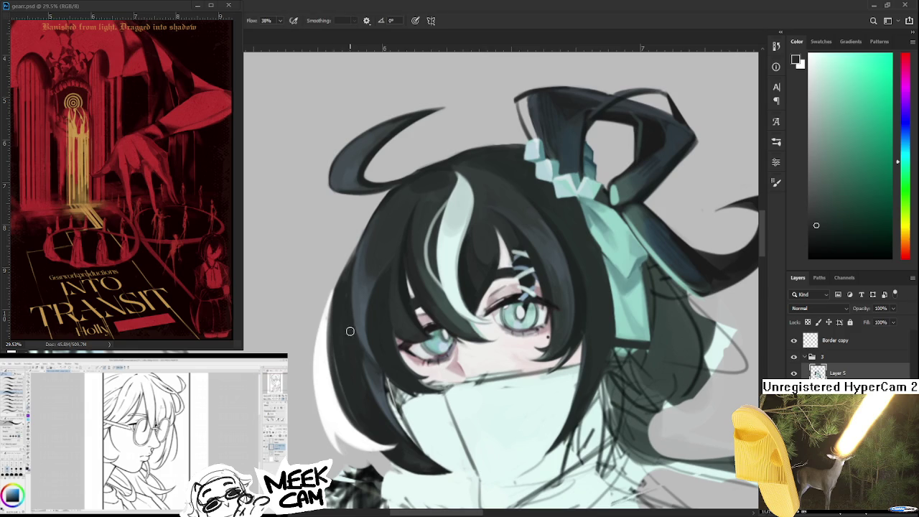
pyautogui.scroll(-2, 369, 326)
# Erase along the hair's left edge to trim its lower-left outline
pyautogui.scroll(-1, 377, 327)
pyautogui.scroll(-1, 381, 326)
pyautogui.scroll(-1, 381, 326)
pyautogui.scroll(1, 382, 330)
pyautogui.scroll(1, 382, 333)
pyautogui.scroll(1, 383, 335)
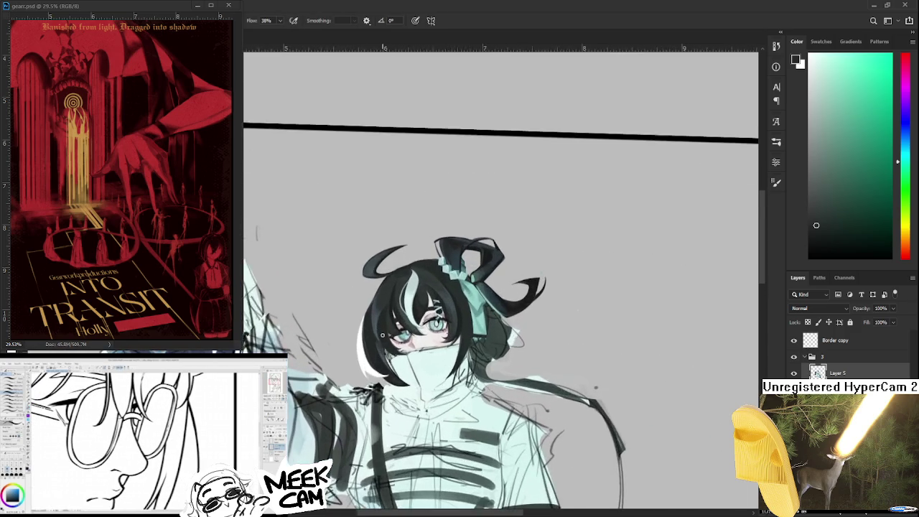
pyautogui.scroll(2, 382, 335)
pyautogui.scroll(-1, 377, 337)
pyautogui.scroll(1, 352, 301)
pyautogui.press('e')
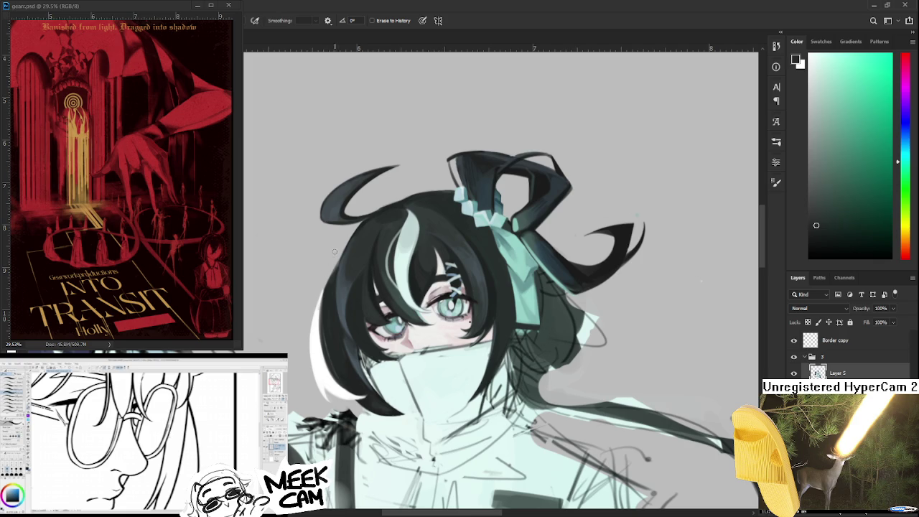
pyautogui.moveTo(332, 274); pyautogui.dragTo(316, 345)
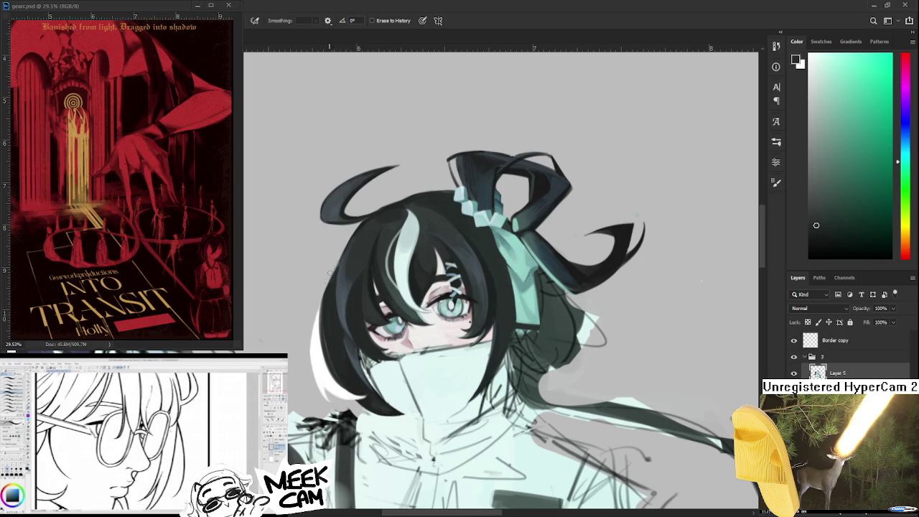
pyautogui.moveTo(330, 274); pyautogui.dragTo(314, 338)
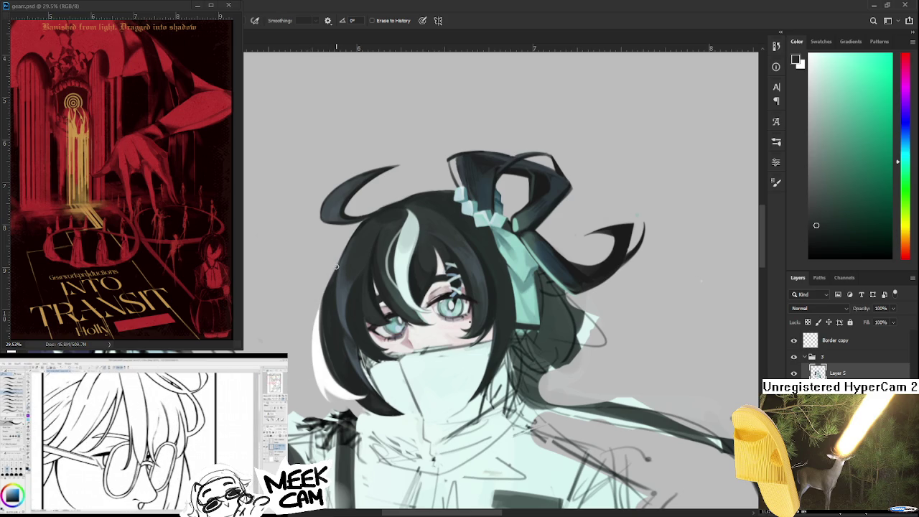
# Sample dark cyan, blue-grey and teal shades from around the ahoge
pyautogui.moveTo(341, 247); pyautogui.dragTo(320, 285)
pyautogui.press('b')
pyautogui.keyDown('alt'); pyautogui.click(318, 230); pyautogui.keyUp('alt')
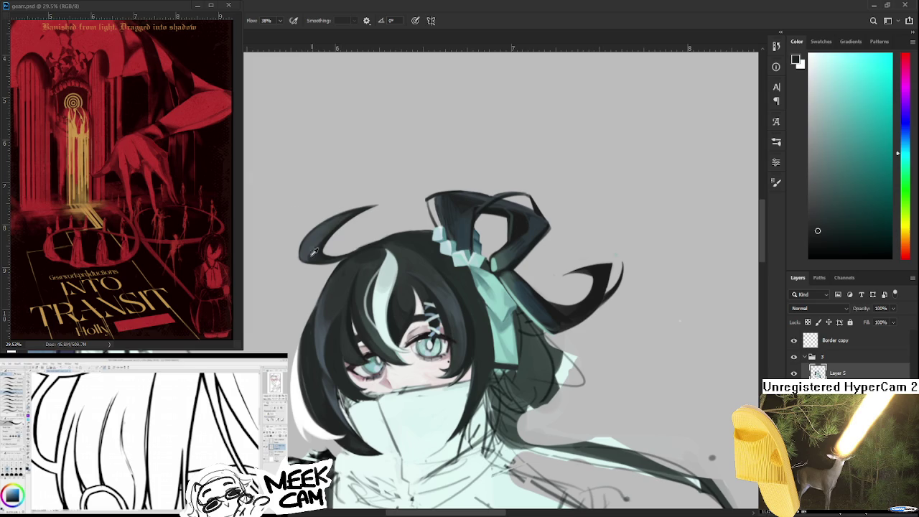
pyautogui.keyDown('alt'); pyautogui.click(313, 250); pyautogui.keyUp('alt')
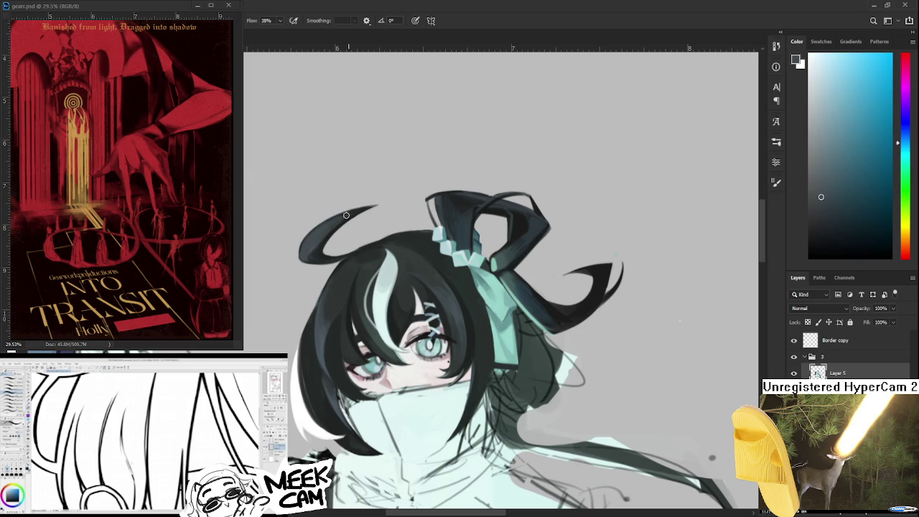
pyautogui.keyDown('alt'); pyautogui.click(322, 217); pyautogui.keyUp('alt')
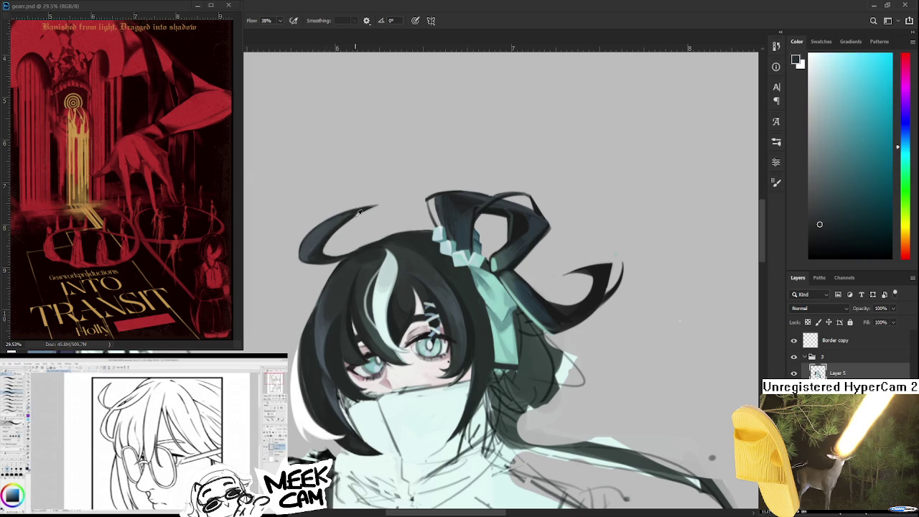
pyautogui.keyDown('alt'); pyautogui.click(313, 243); pyautogui.keyUp('alt')
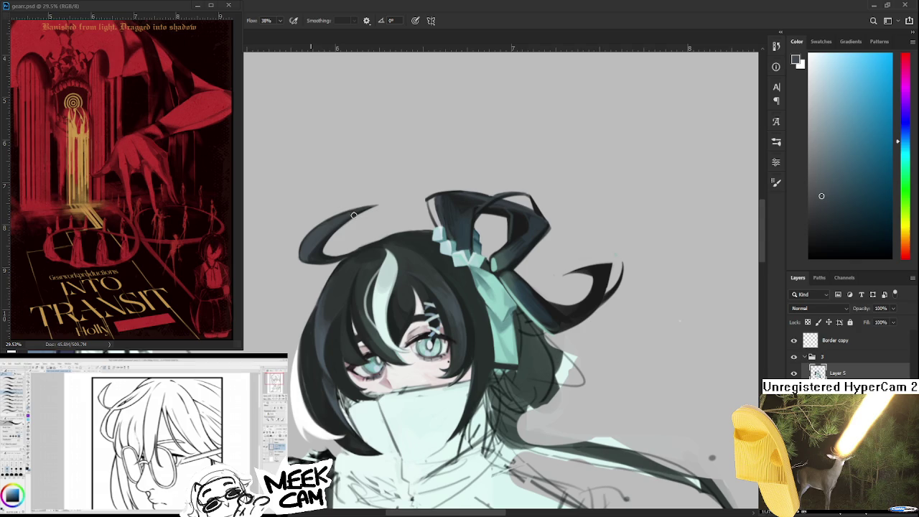
pyautogui.keyDown('alt'); pyautogui.click(314, 254); pyautogui.keyUp('alt')
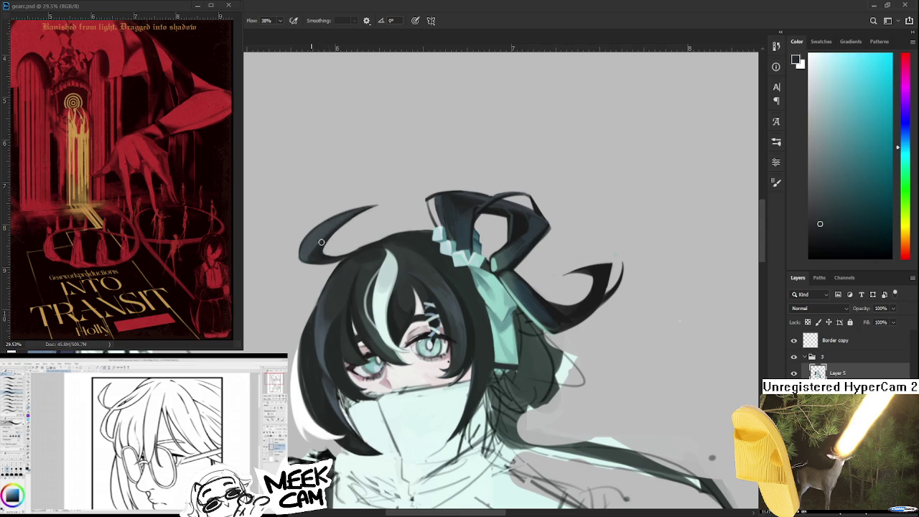
# Reframe the view on the head's left side and pick a dark green for the hair
pyautogui.press('e')
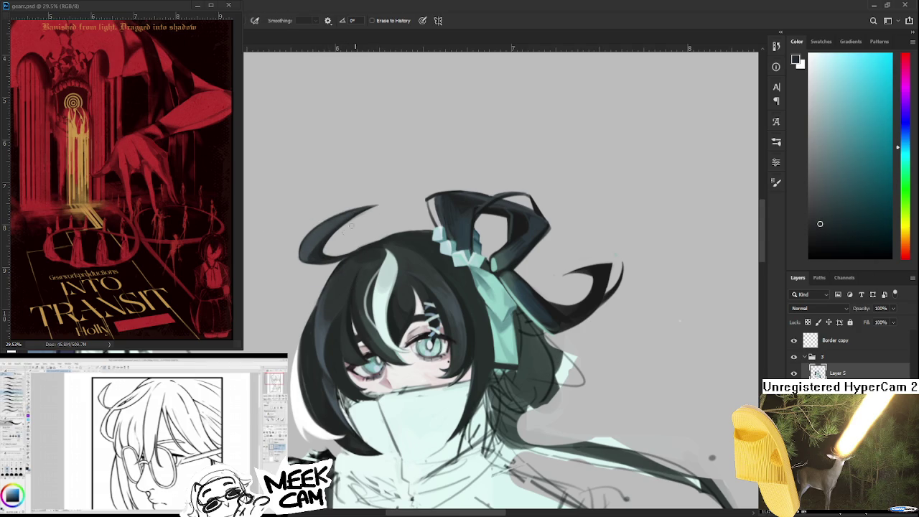
pyautogui.moveTo(374, 216); pyautogui.dragTo(359, 206)
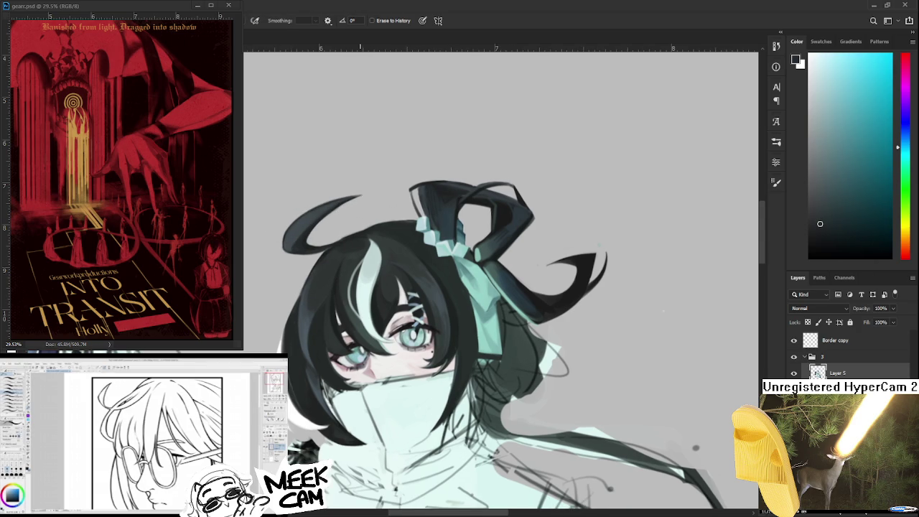
pyautogui.scroll(-1, 352, 272)
pyautogui.scroll(-1, 352, 273)
pyautogui.scroll(-1, 333, 299)
pyautogui.scroll(-1, 333, 314)
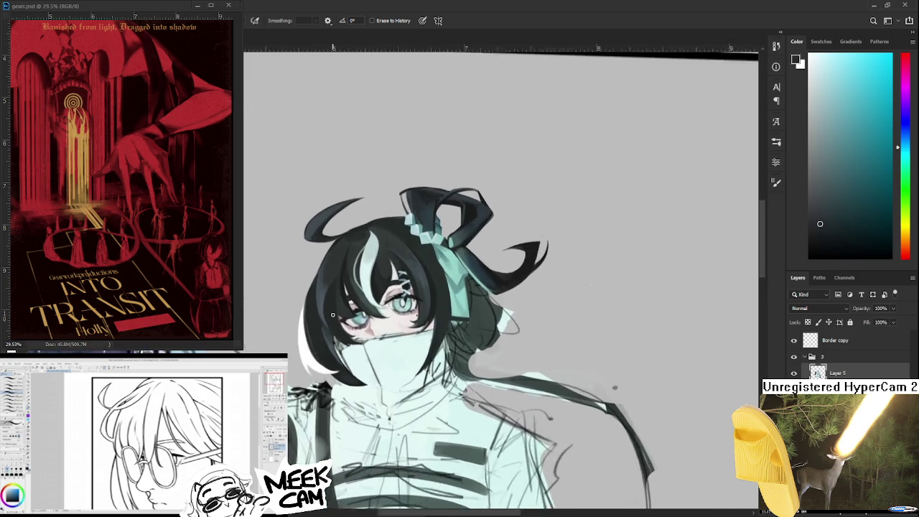
pyautogui.scroll(1, 332, 314)
pyautogui.scroll(1, 333, 316)
pyautogui.moveTo(328, 356); pyautogui.dragTo(293, 331)
pyautogui.press('b')
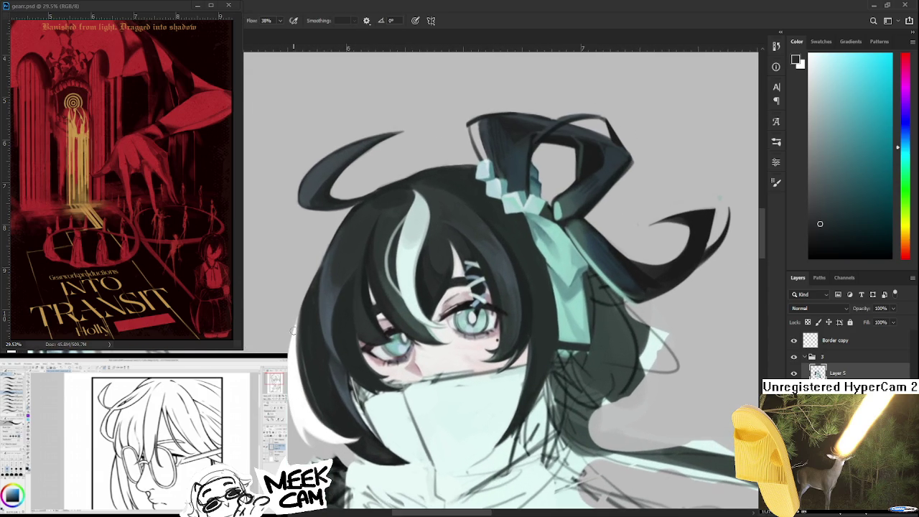
pyautogui.keyDown('alt'); pyautogui.click(306, 318); pyautogui.keyUp('alt')
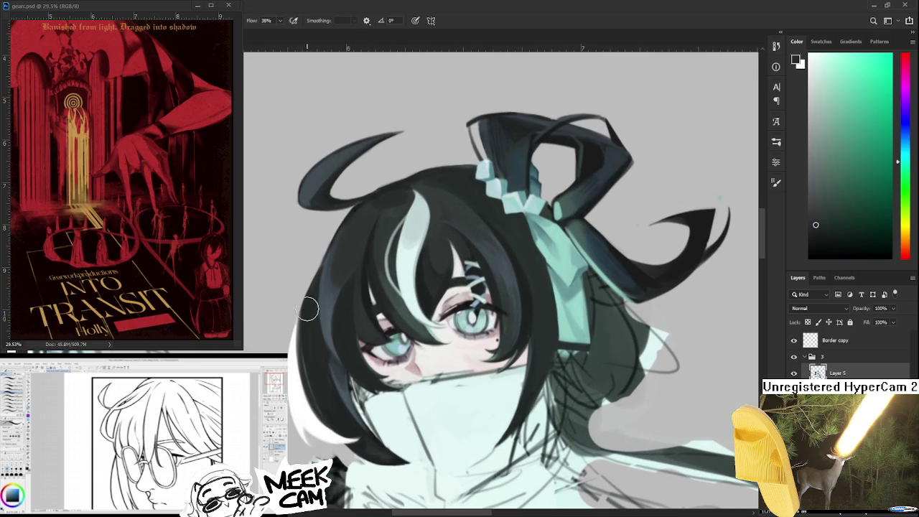
# Darken and extend the hair along the head's left edge
pyautogui.moveTo(305, 309); pyautogui.dragTo(290, 394)
pyautogui.keyDown('alt'); pyautogui.click(310, 323); pyautogui.keyUp('alt')
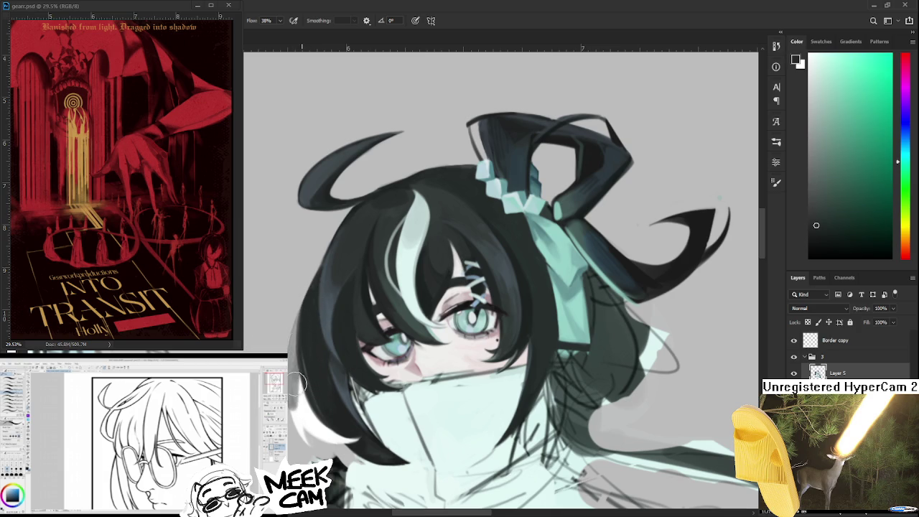
pyautogui.keyDown('alt'); pyautogui.click(308, 305); pyautogui.keyUp('alt')
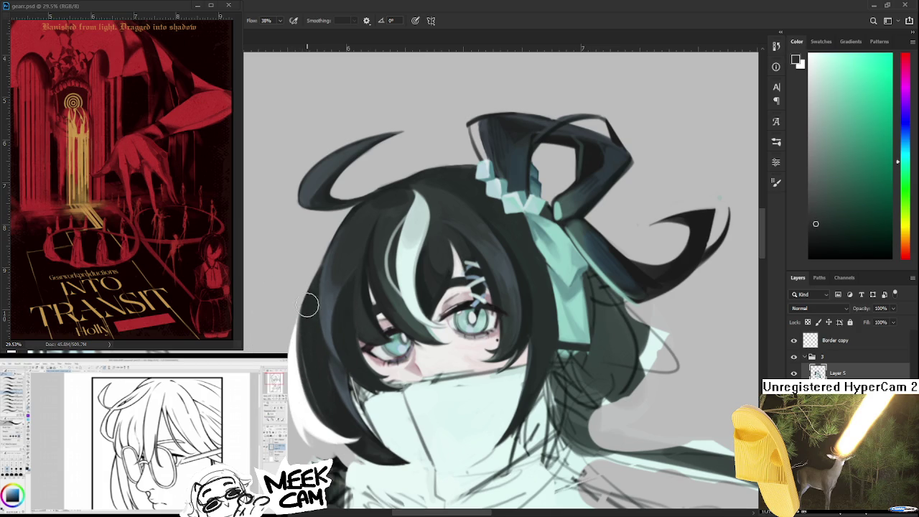
pyautogui.moveTo(300, 343); pyautogui.dragTo(311, 307)
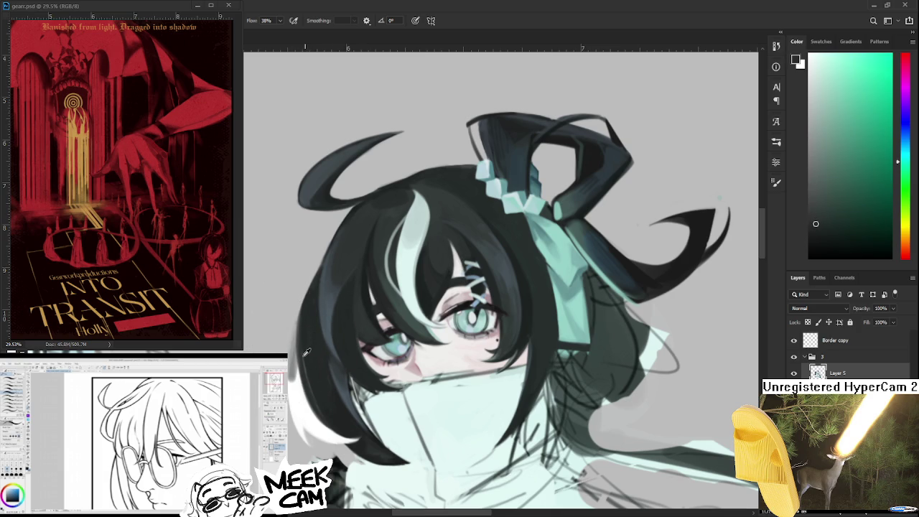
# Paint a white rim along the lower-left hair edge, then sample a darker grey-teal there
pyautogui.keyDown('alt'); pyautogui.click(299, 386); pyautogui.keyUp('alt')
pyautogui.moveTo(298, 389); pyautogui.dragTo(323, 435)
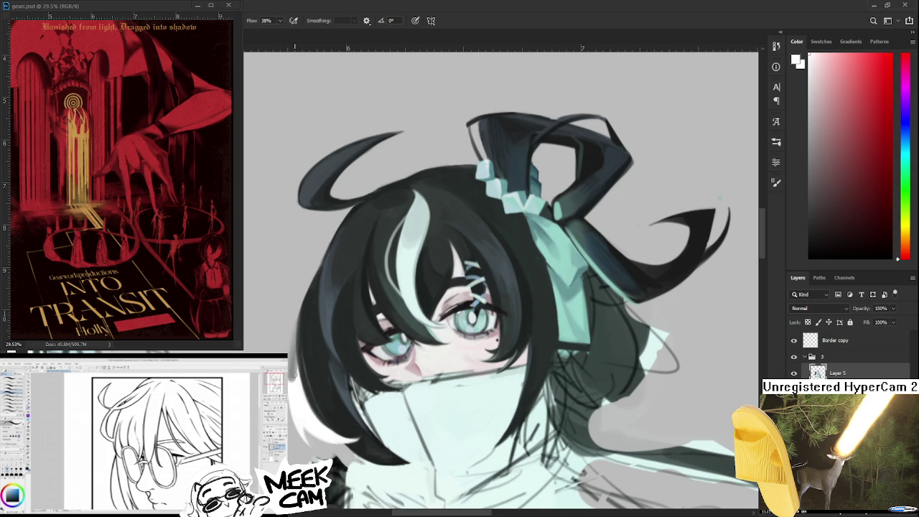
pyautogui.keyDown('alt'); pyautogui.click(308, 359); pyautogui.keyUp('alt')
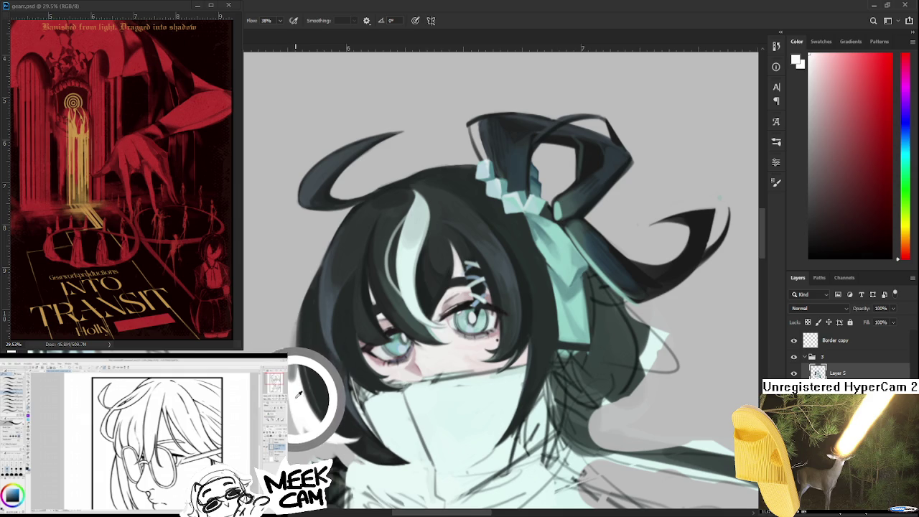
pyautogui.keyDown('alt'); pyautogui.click(291, 355); pyautogui.keyUp('alt')
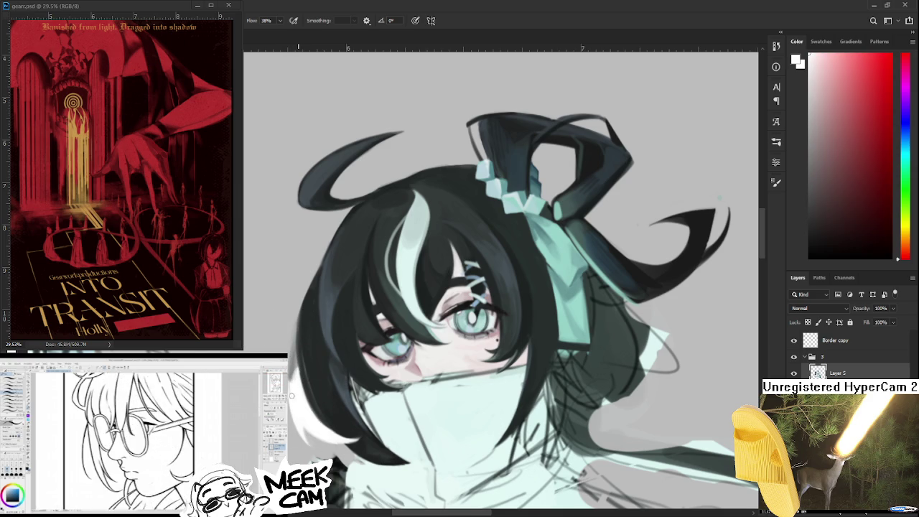
pyautogui.keyDown('alt'); pyautogui.click(296, 357); pyautogui.keyUp('alt')
pyautogui.moveTo(297, 358); pyautogui.dragTo(293, 339)
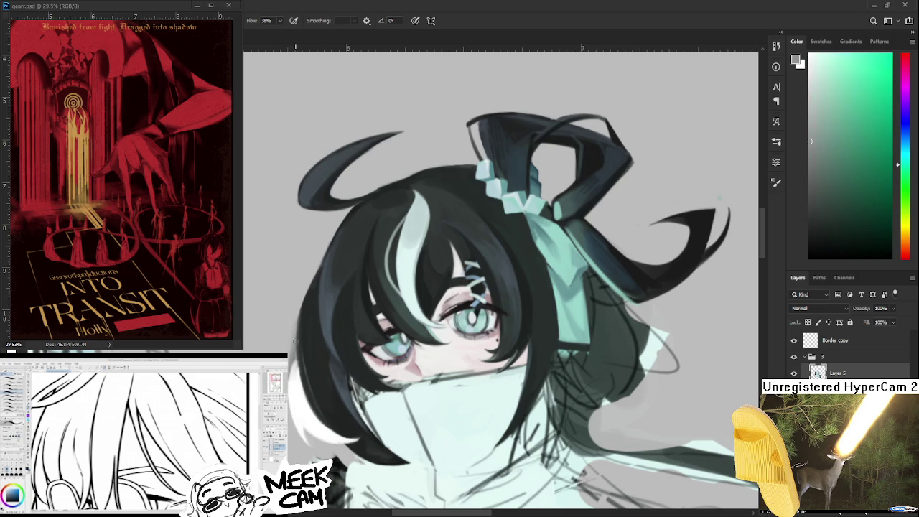
pyautogui.keyDown('alt'); pyautogui.click(296, 334); pyautogui.keyUp('alt')
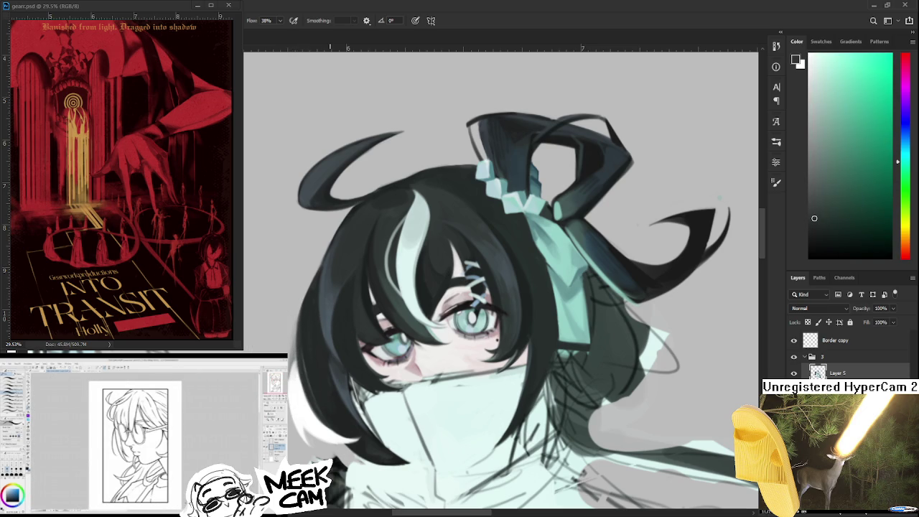
# Select Border copy and add a Hue/Saturation layer above it to view the painting in grey
pyautogui.scroll(-2, 447, 422)
pyautogui.scroll(-2, 448, 429)
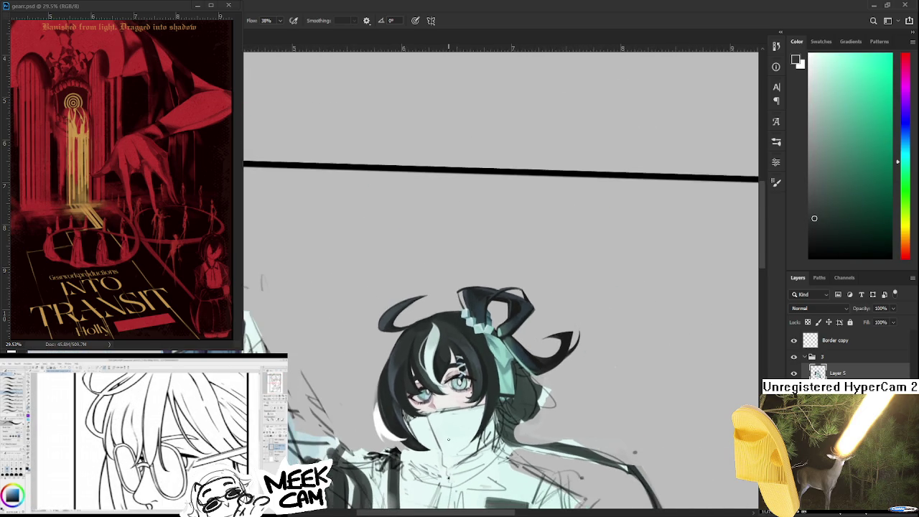
pyautogui.scroll(-1, 449, 439)
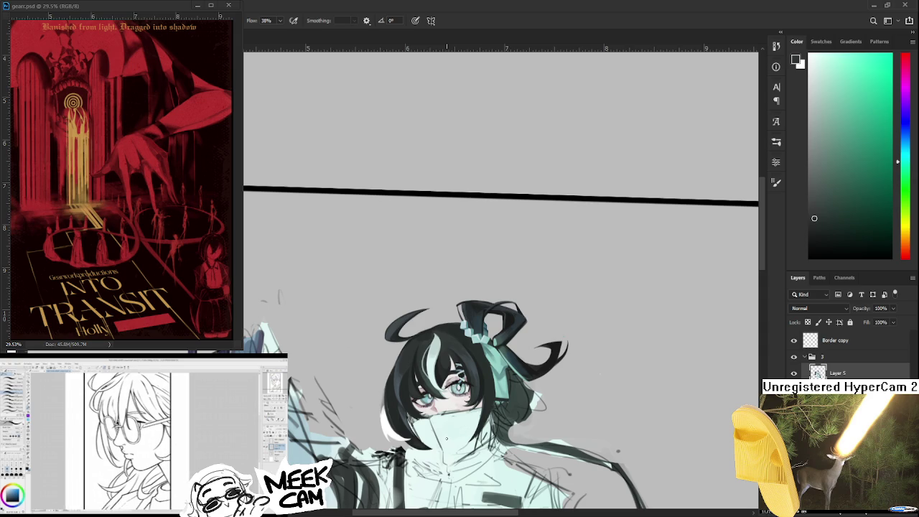
pyautogui.scroll(-1, 447, 440)
pyautogui.scroll(-1, 452, 440)
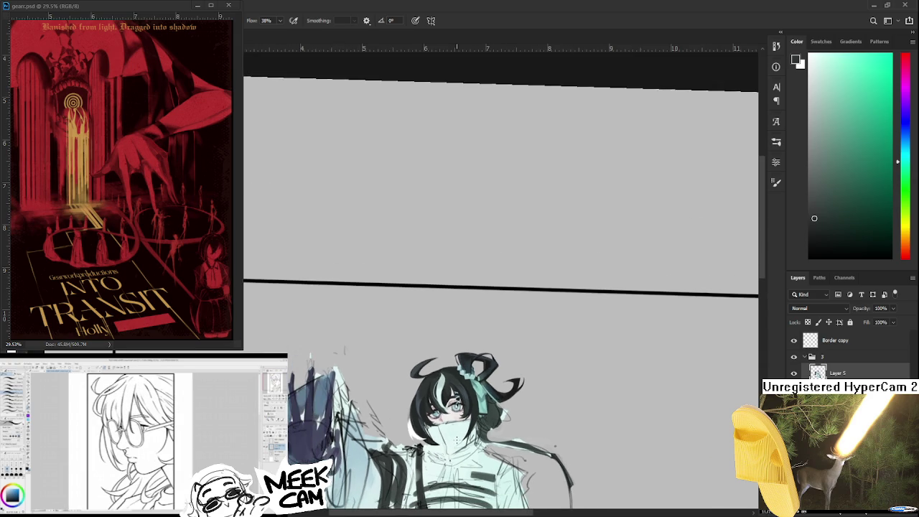
pyautogui.scroll(1, 455, 440)
pyautogui.scroll(1, 456, 440)
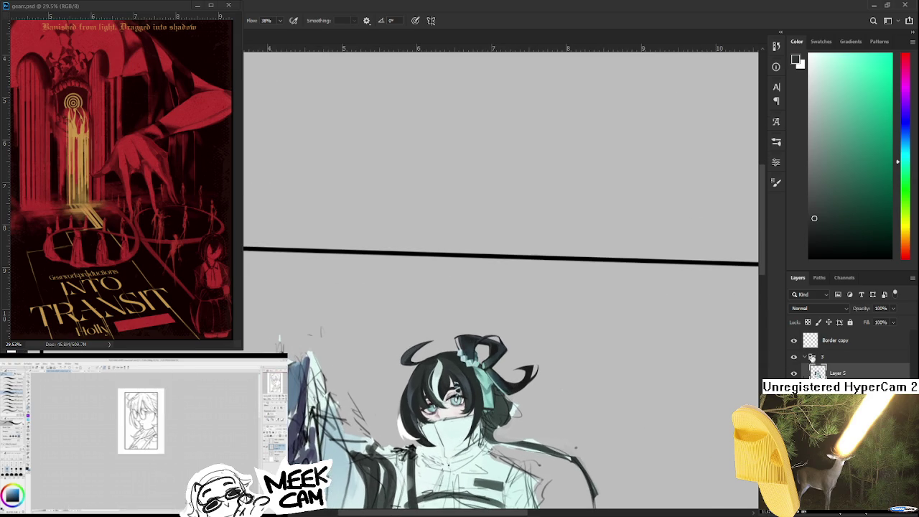
pyautogui.click(835, 340)
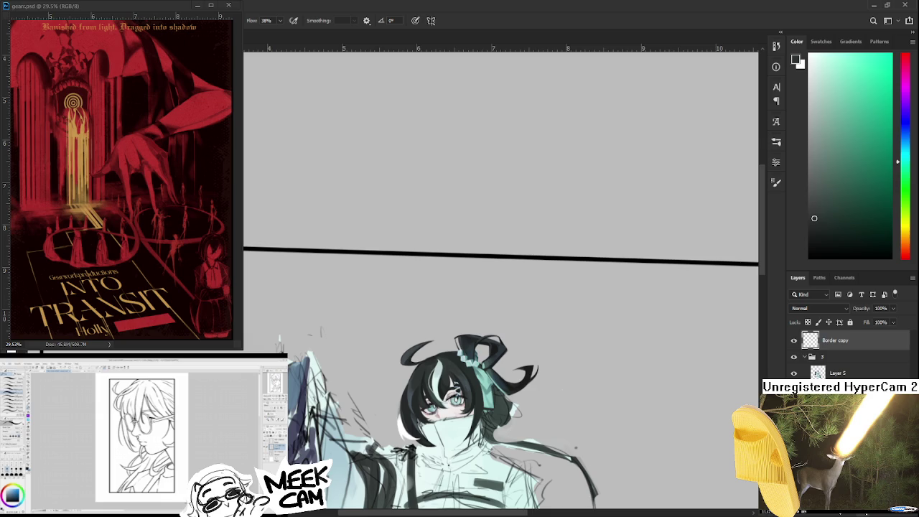
pyautogui.hotkey('ctrl', 'u')
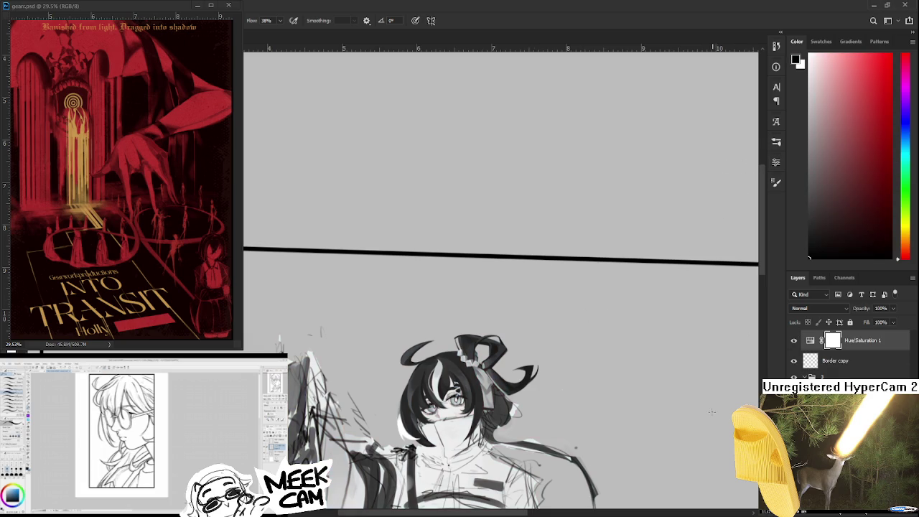
# Hide the Hue/Saturation 1 layer so the portrait returns to full teal colour
pyautogui.click(794, 341)
pyautogui.scroll(-1, 448, 304)
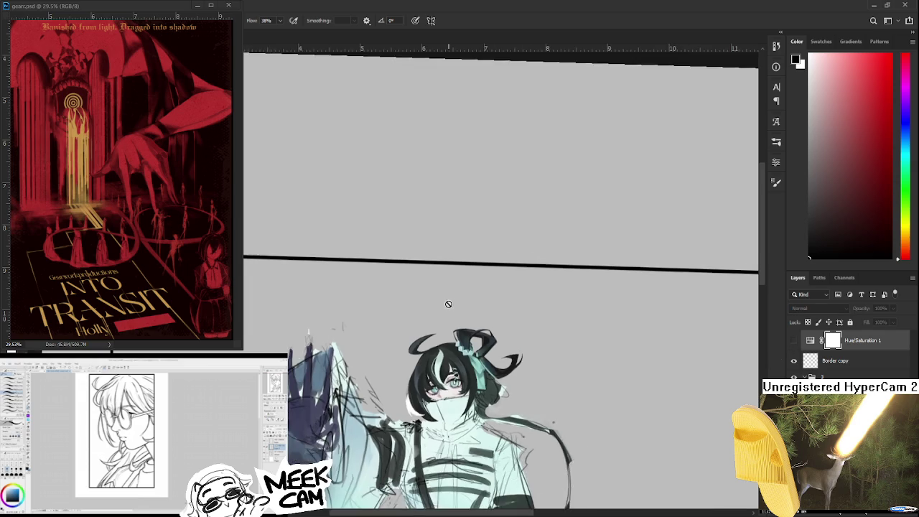
pyautogui.scroll(-1, 448, 304)
pyautogui.scroll(-1, 448, 316)
pyautogui.scroll(2, 377, 251)
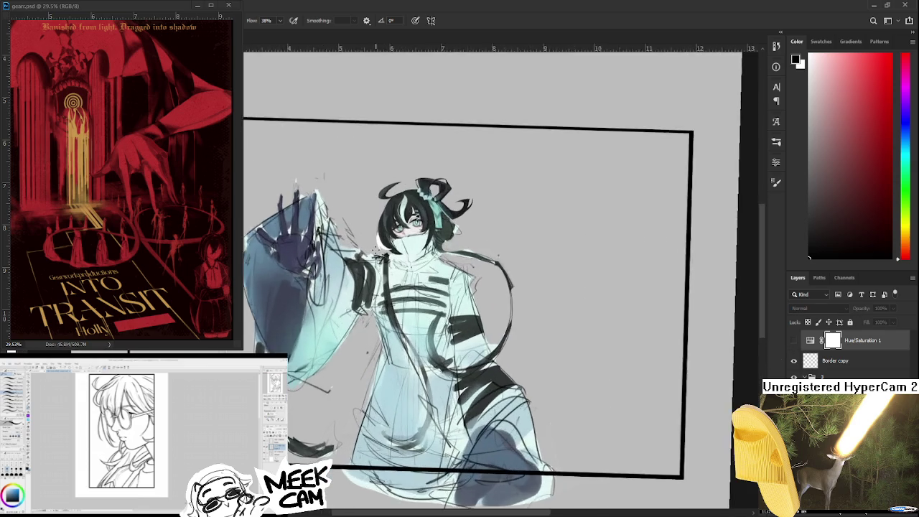
pyautogui.scroll(1, 377, 250)
pyautogui.scroll(1, 381, 250)
pyautogui.scroll(1, 385, 249)
pyautogui.scroll(1, 390, 248)
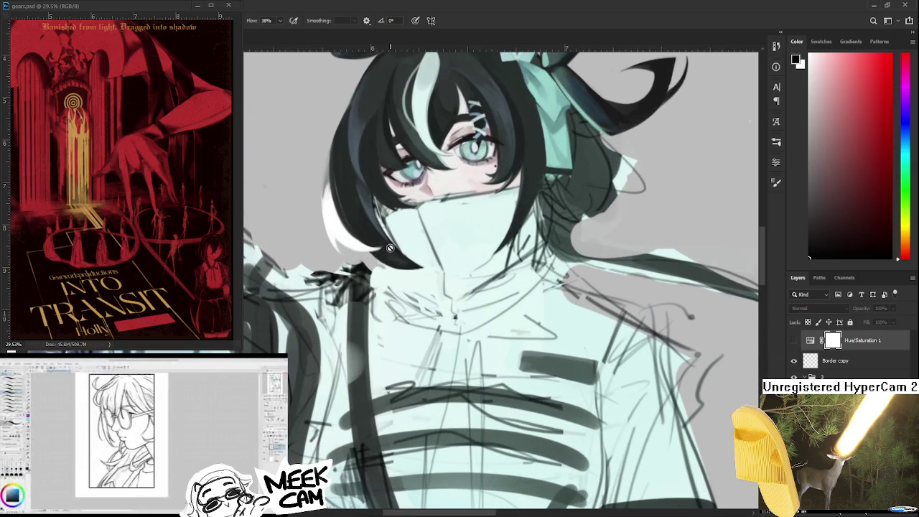
pyautogui.moveTo(363, 181); pyautogui.dragTo(329, 367)
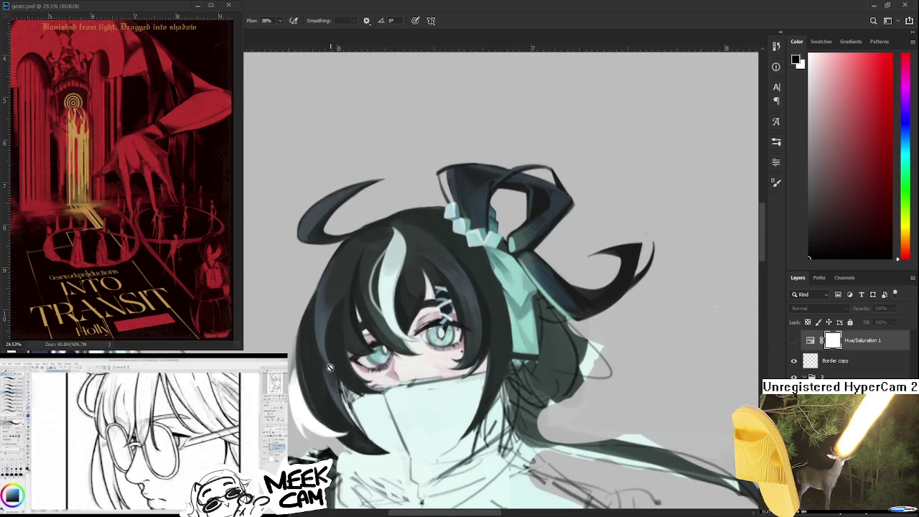
# Swap colours and sample several hair and ribbon tones, settling on a near-white from the hair
pyautogui.press('x')
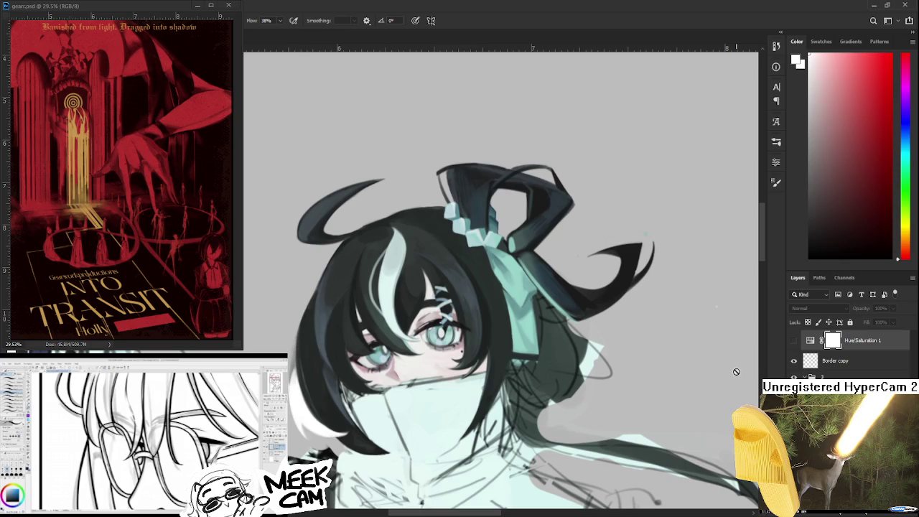
pyautogui.keyDown('alt'); pyautogui.click(350, 302); pyautogui.keyUp('alt')
pyautogui.moveTo(329, 308); pyautogui.dragTo(357, 308)
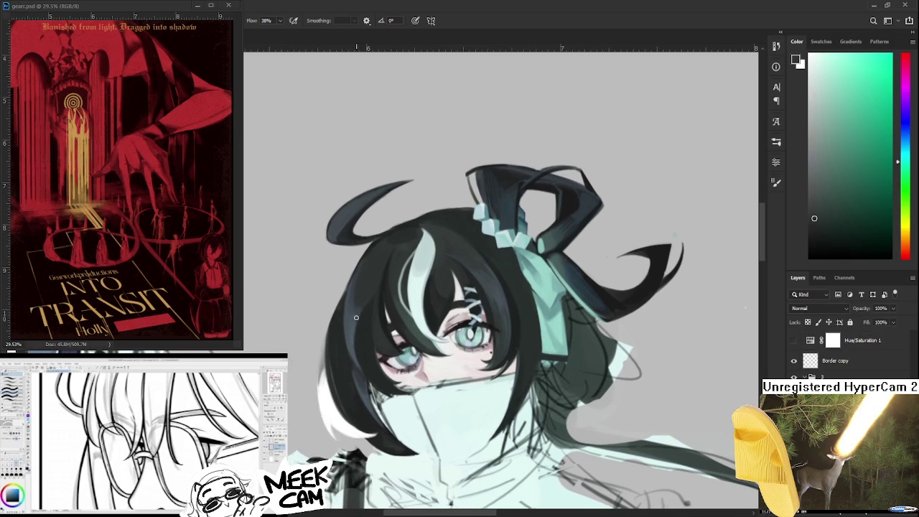
pyautogui.keyDown('alt'); pyautogui.click(327, 369); pyautogui.keyUp('alt')
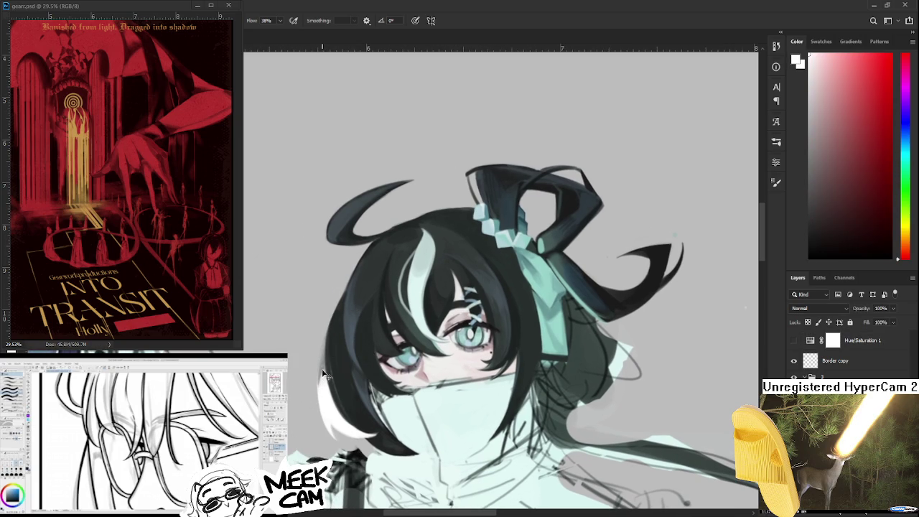
pyautogui.keyDown('alt'); pyautogui.click(320, 374); pyautogui.keyUp('alt')
pyautogui.keyDown('alt'); pyautogui.click(324, 357); pyautogui.keyUp('alt')
pyautogui.moveTo(326, 355); pyautogui.dragTo(326, 337)
pyautogui.keyDown('alt'); pyautogui.click(325, 342); pyautogui.keyUp('alt')
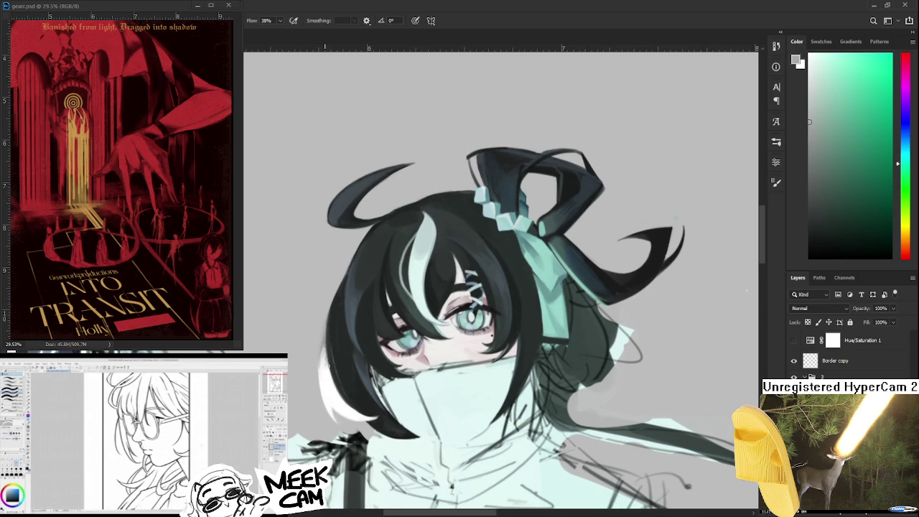
pyautogui.keyDown('alt'); pyautogui.click(328, 355); pyautogui.keyUp('alt')
pyautogui.moveTo(380, 342); pyautogui.dragTo(382, 378)
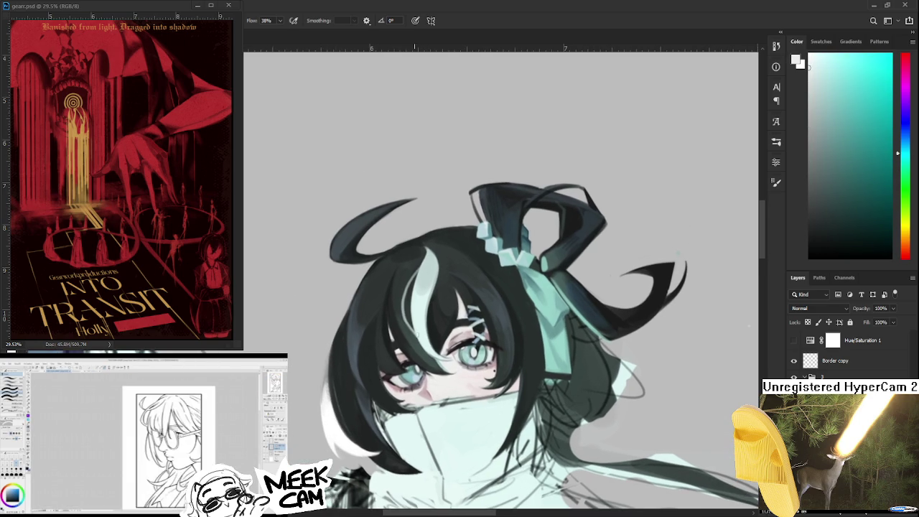
pyautogui.keyDown('alt'); pyautogui.click(525, 287); pyautogui.keyUp('alt')
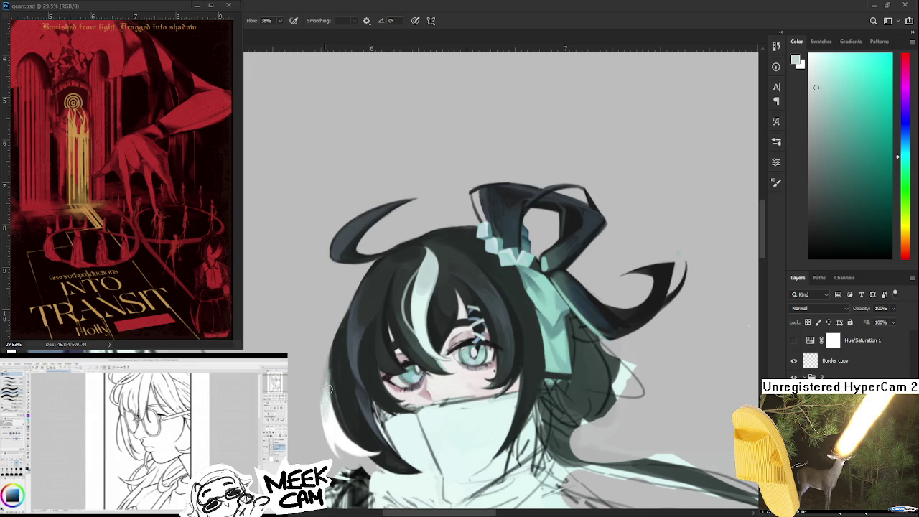
pyautogui.keyDown('alt'); pyautogui.click(334, 415); pyautogui.keyUp('alt')
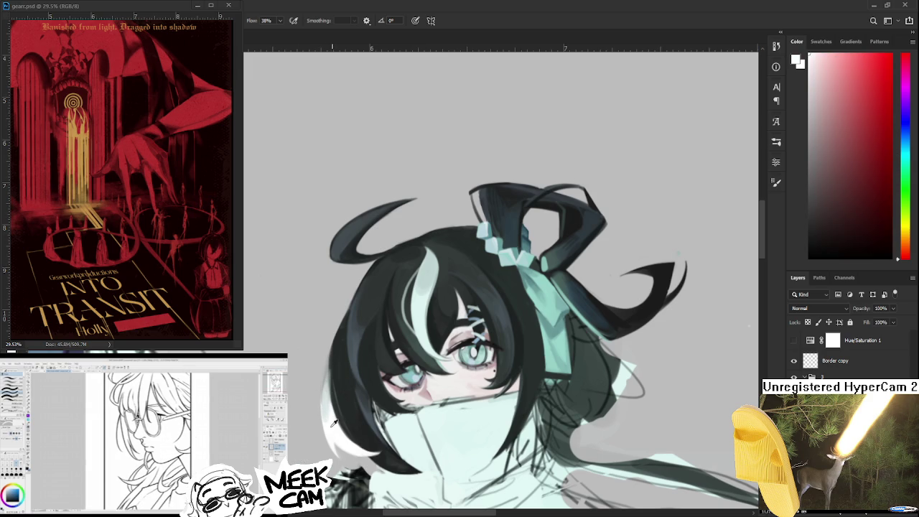
# Paint a near-white highlight stroke along the lower-left edge of the hair
pyautogui.moveTo(328, 409); pyautogui.dragTo(333, 422)
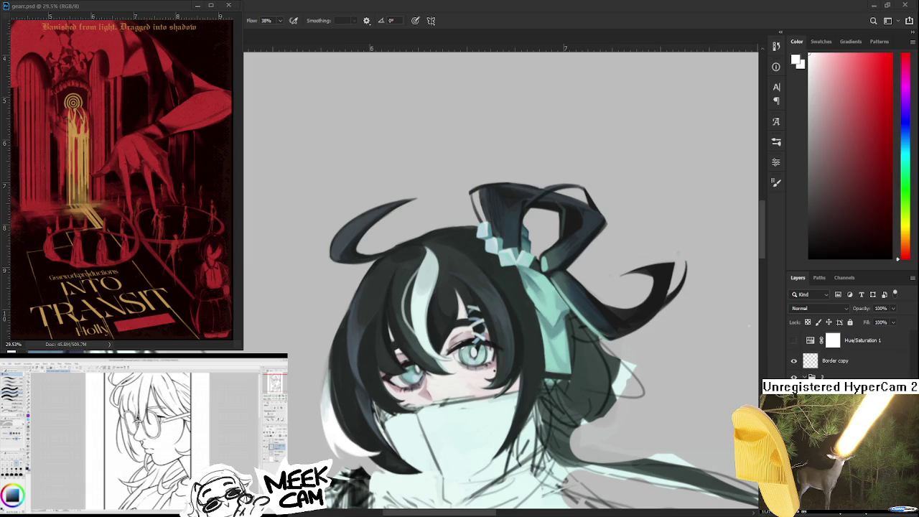
pyautogui.scroll(-2, 313, 285)
pyautogui.scroll(-2, 313, 285)
pyautogui.scroll(-1, 313, 285)
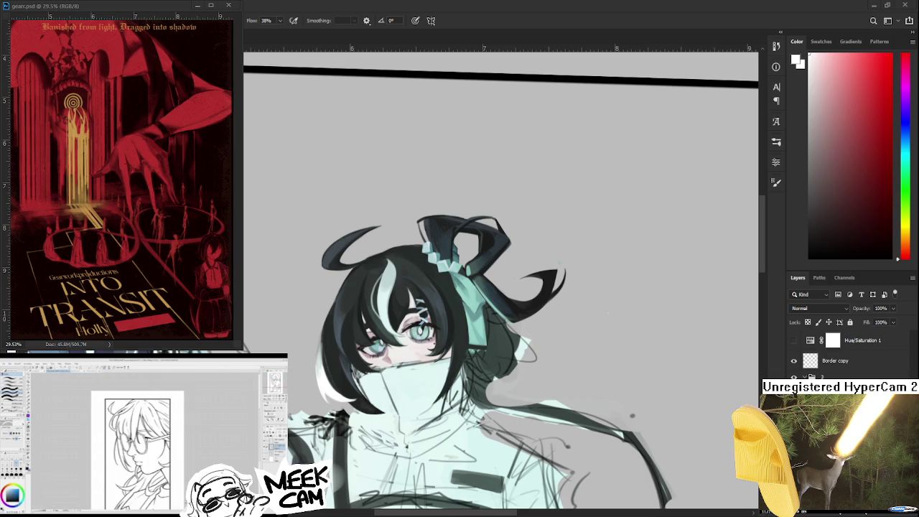
pyautogui.scroll(1, 293, 344)
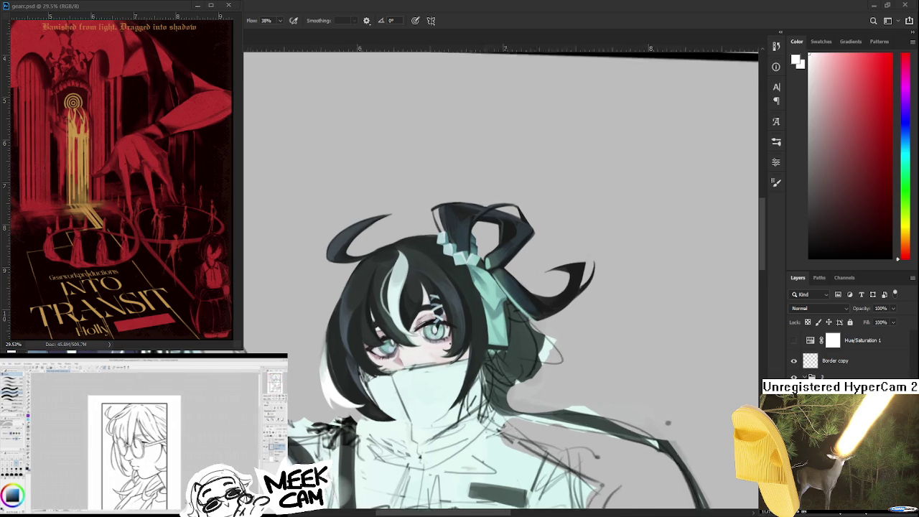
pyautogui.scroll(1, 292, 344)
pyautogui.scroll(1, 292, 345)
pyautogui.scroll(1, 292, 345)
pyautogui.scroll(-2, 330, 352)
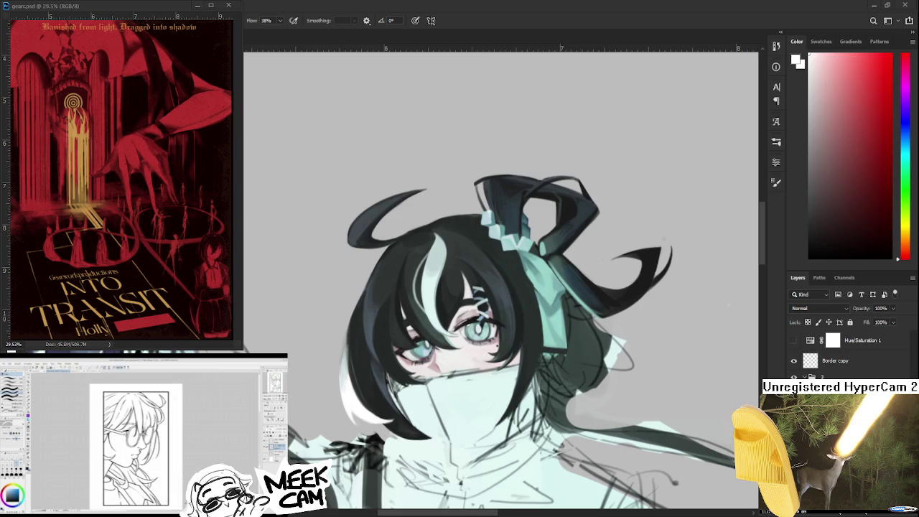
pyautogui.scroll(1, 338, 341)
pyautogui.scroll(1, 320, 346)
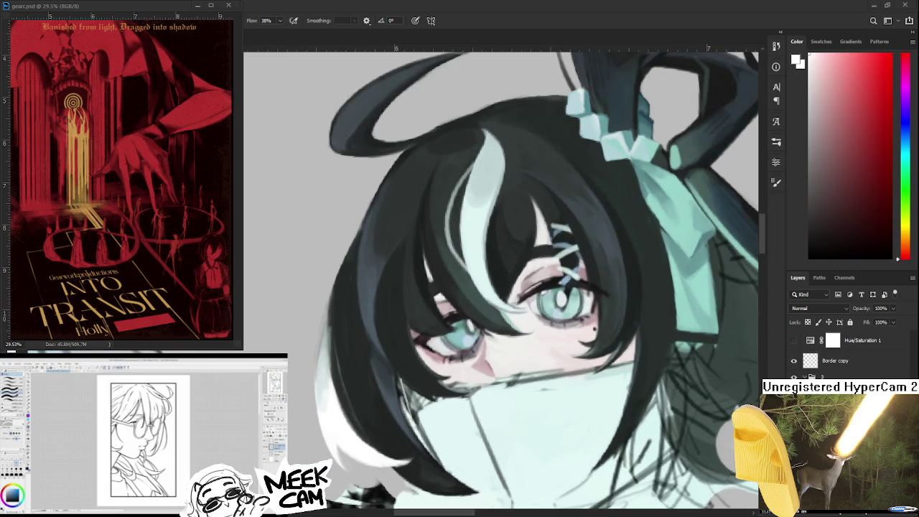
# Sample dark teal and paint a dark stroke along the hair's left edge, redoing it once
pyautogui.scroll(1, 320, 346)
pyautogui.keyDown('alt'); pyautogui.click(327, 316); pyautogui.keyUp('alt')
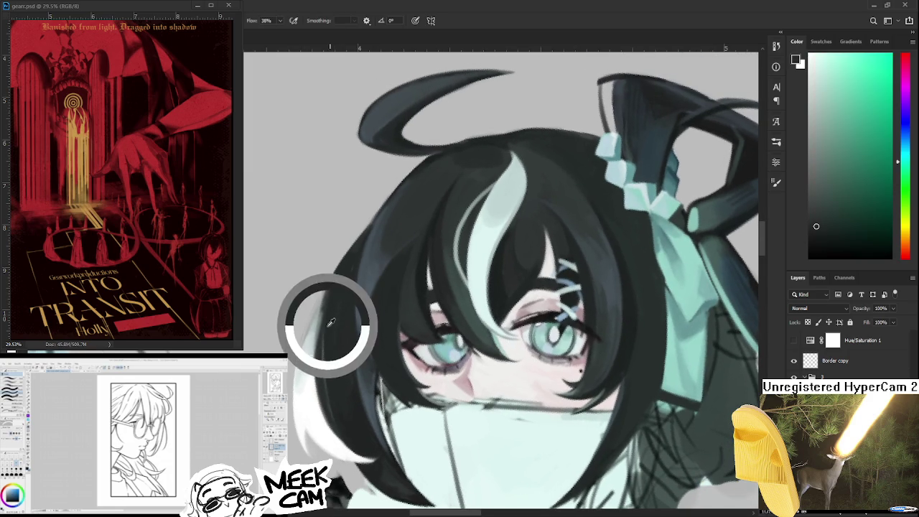
pyautogui.moveTo(325, 314); pyautogui.dragTo(324, 363)
pyautogui.hotkey('ctrl', 'z')
pyautogui.moveTo(329, 287)
pyautogui.mouseDown()
pyautogui.moveTo(334, 273)
pyautogui.moveTo(335, 283)
pyautogui.mouseUp()
pyautogui.moveTo(316, 344); pyautogui.dragTo(325, 329)
# Erase back the left edge of the white hair strand
pyautogui.press('e')
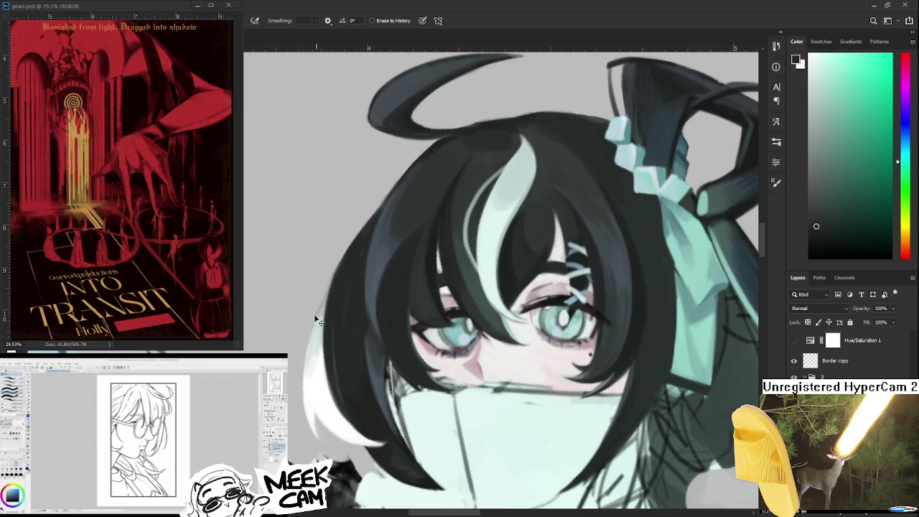
pyautogui.moveTo(306, 411); pyautogui.dragTo(314, 347)
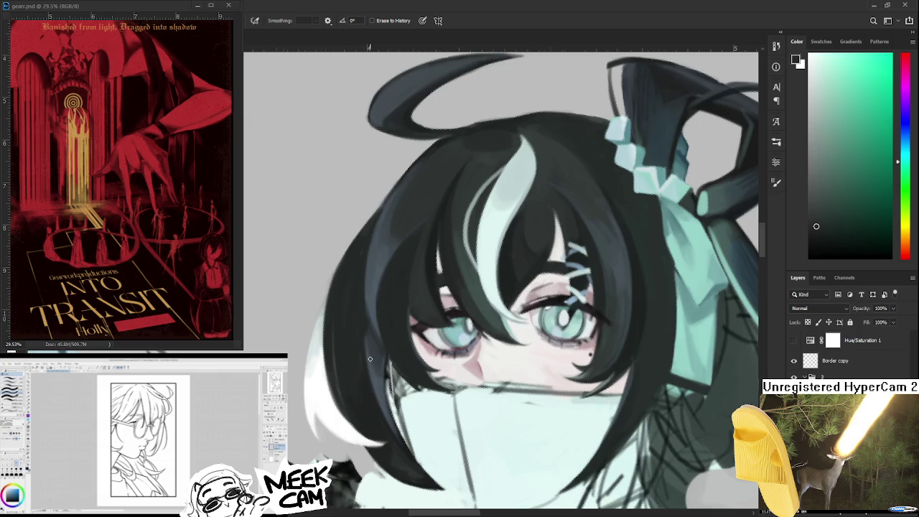
pyautogui.scroll(-3, 370, 358)
pyautogui.scroll(2, 359, 330)
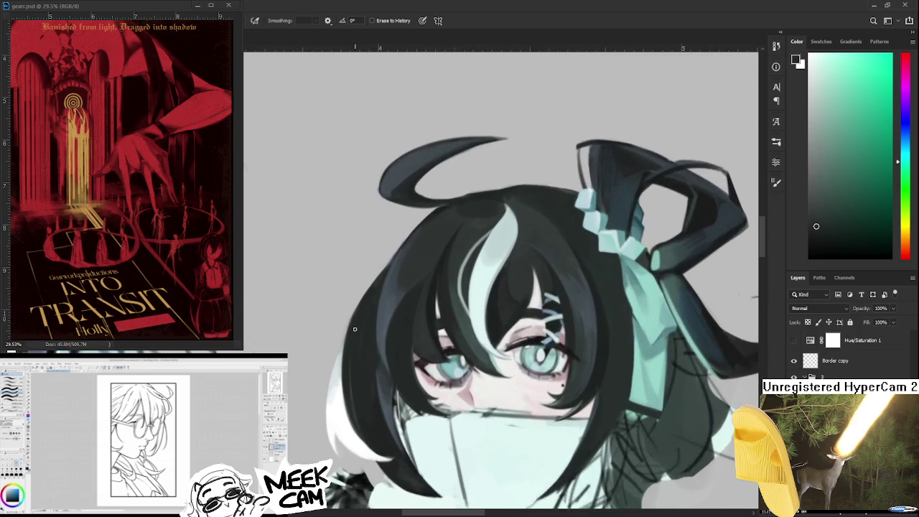
pyautogui.scroll(2, 345, 331)
pyautogui.moveTo(346, 340); pyautogui.dragTo(313, 335)
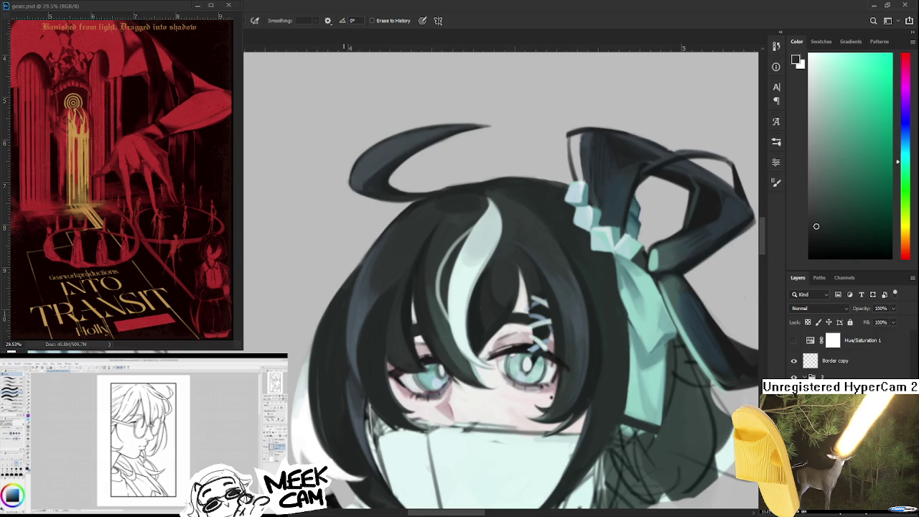
pyautogui.scroll(-2, 370, 343)
pyautogui.scroll(-2, 369, 343)
pyautogui.scroll(-2, 370, 344)
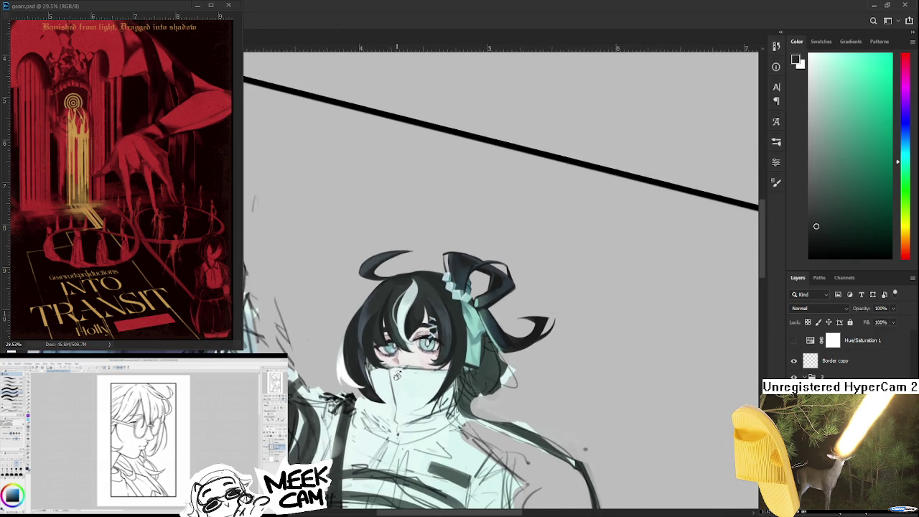
pyautogui.moveTo(396, 375); pyautogui.dragTo(428, 381)
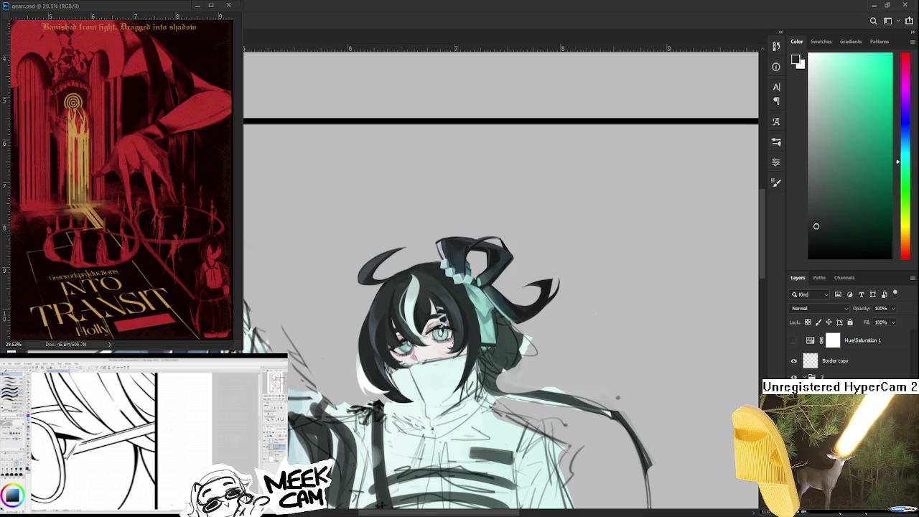
# Zoom in on the character's head and eyedrop a colour from the painting
pyautogui.scroll(3, 396, 379)
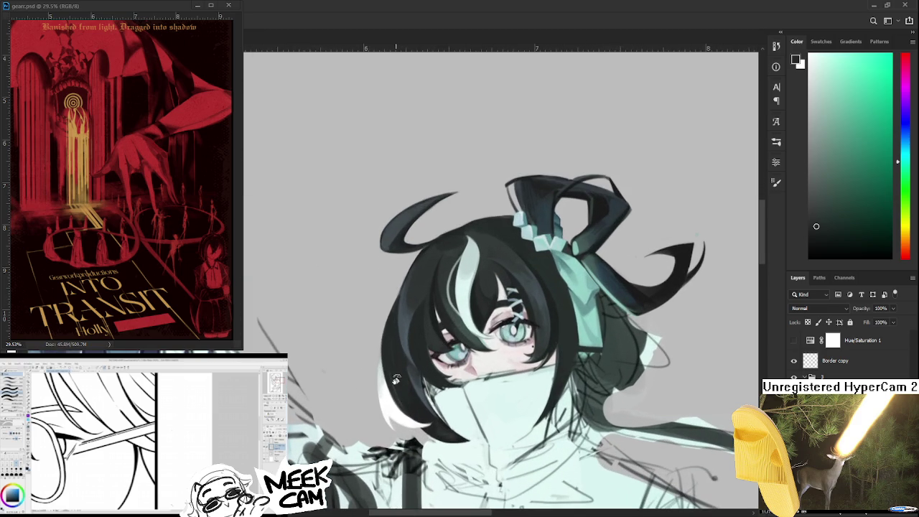
pyautogui.moveTo(436, 275); pyautogui.dragTo(371, 290)
pyautogui.keyDown('alt'); pyautogui.click(381, 307); pyautogui.keyUp('alt')
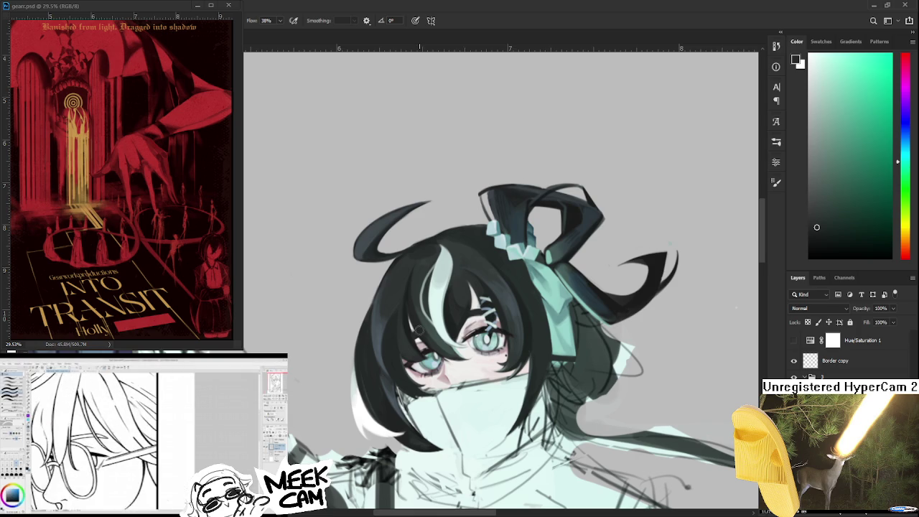
pyautogui.scroll(-1, 380, 276)
pyautogui.scroll(1, 379, 275)
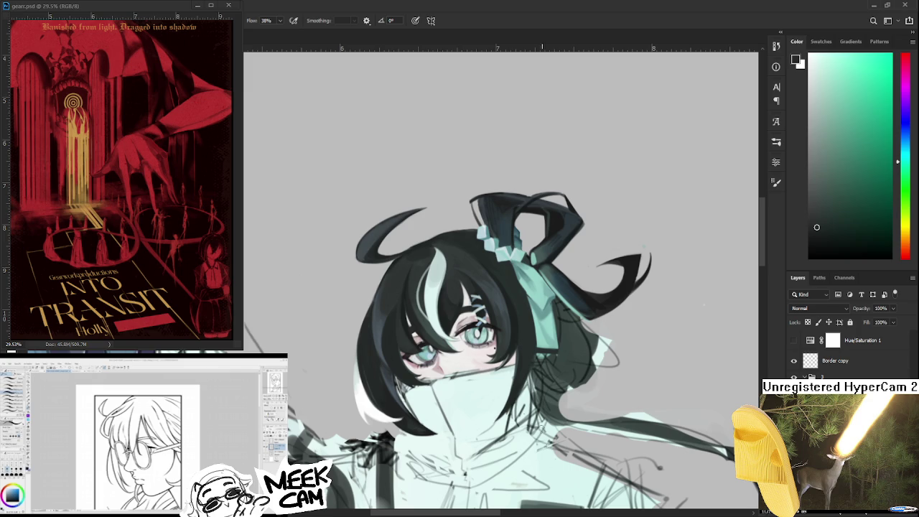
pyautogui.scroll(-1, 496, 391)
pyautogui.scroll(-1, 496, 391)
pyautogui.scroll(-1, 496, 392)
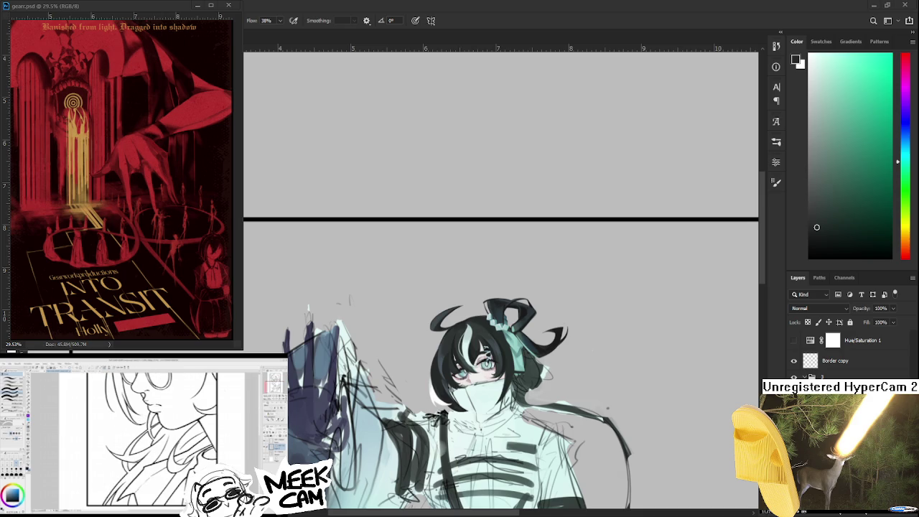
pyautogui.scroll(-3, 165, 423)
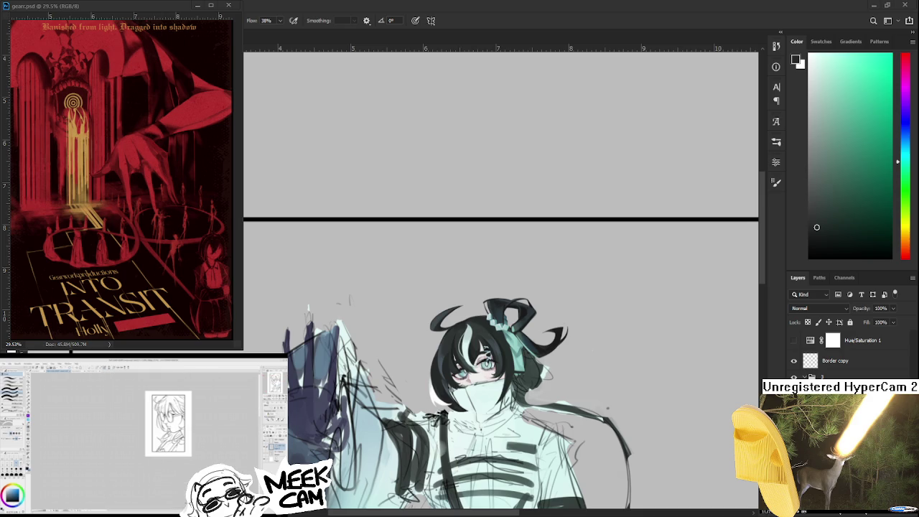
pyautogui.scroll(3, 144, 431)
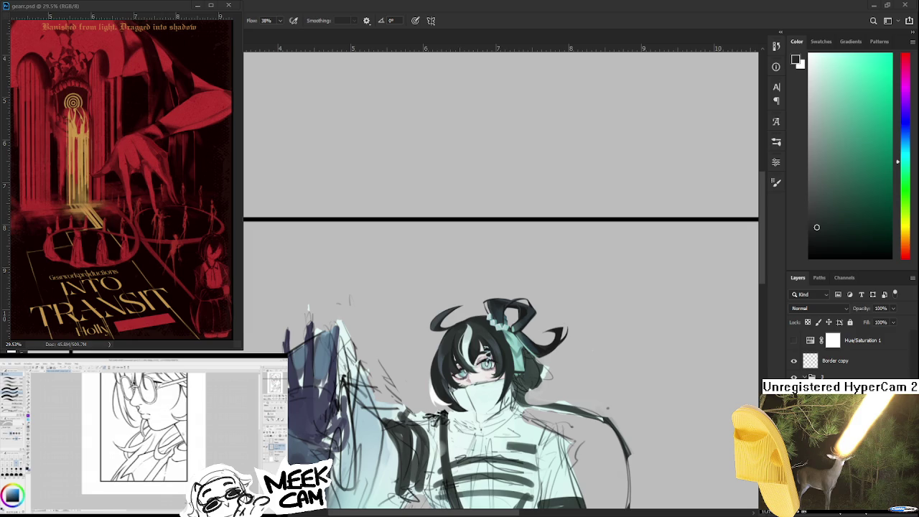
# Sample the eye colour and brush soft strokes down the left and lower-left hair edge
pyautogui.scroll(-2, 137, 431)
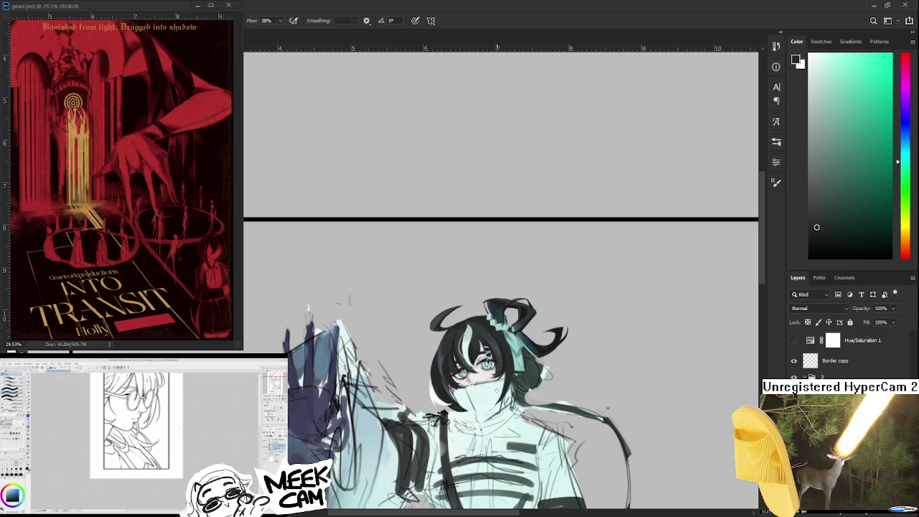
pyautogui.scroll(2, 463, 351)
pyautogui.scroll(2, 459, 352)
pyautogui.scroll(2, 445, 344)
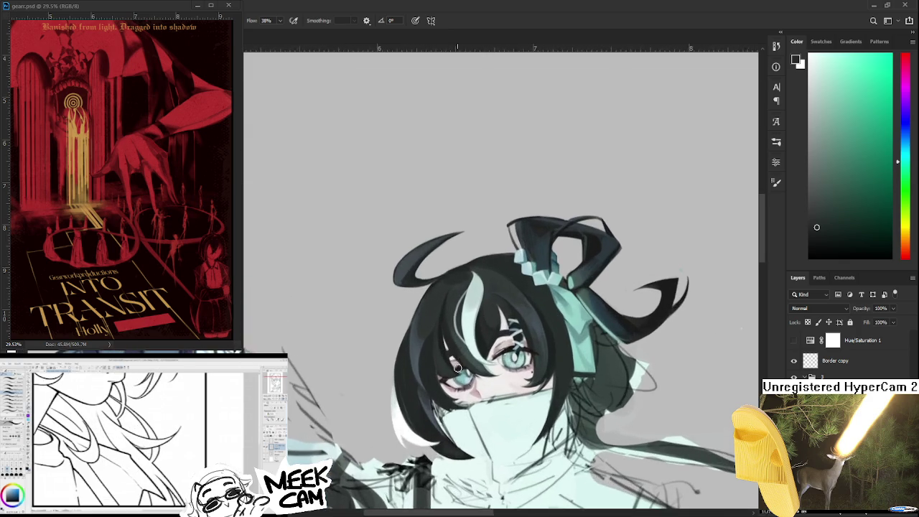
pyautogui.scroll(2, 427, 339)
pyautogui.scroll(-3, 431, 330)
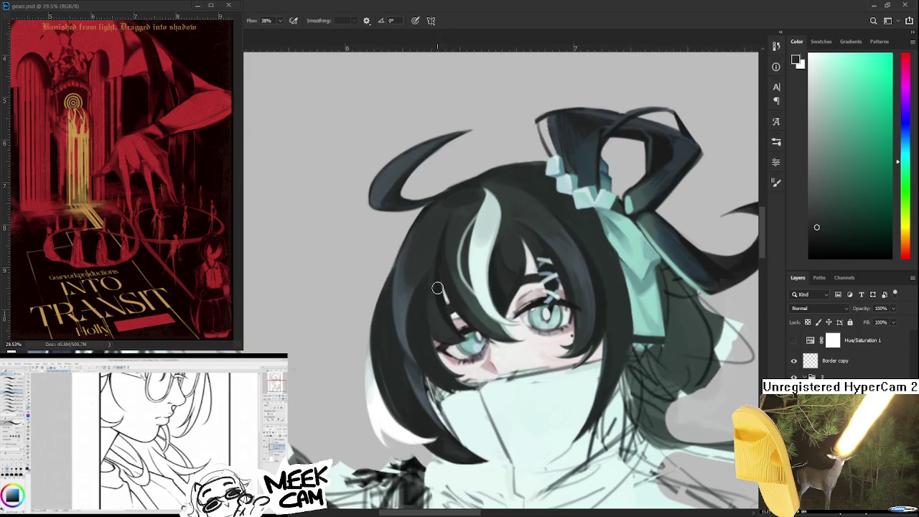
pyautogui.keyDown('alt'); pyautogui.click(506, 297); pyautogui.keyUp('alt')
pyautogui.scroll(-2, 460, 345)
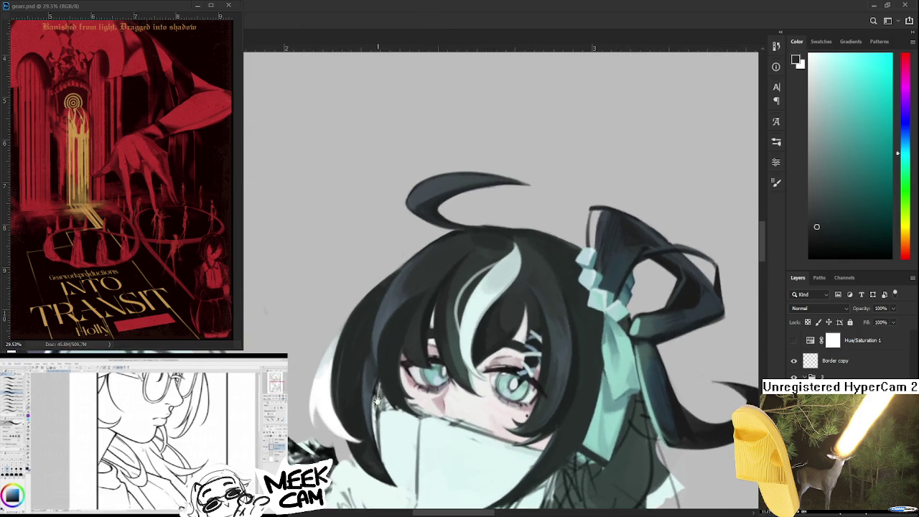
pyautogui.scroll(-2, 423, 382)
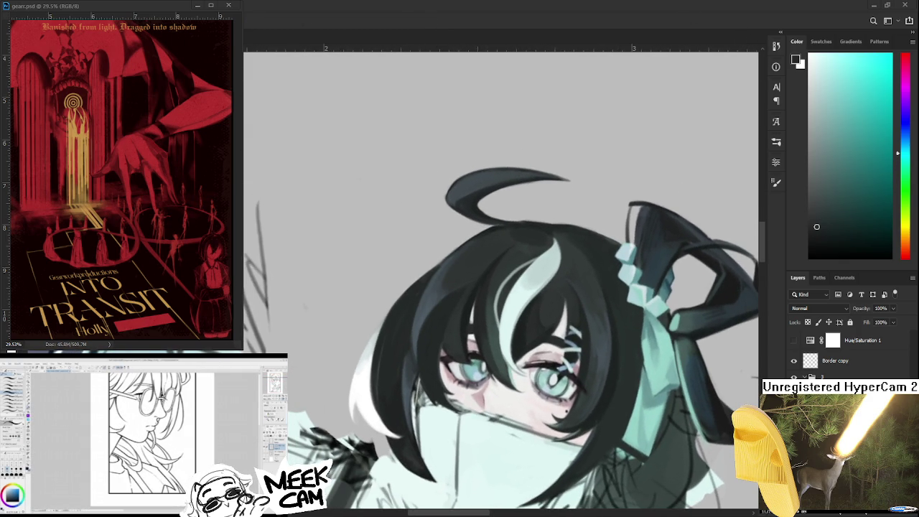
pyautogui.moveTo(371, 372); pyautogui.dragTo(371, 397)
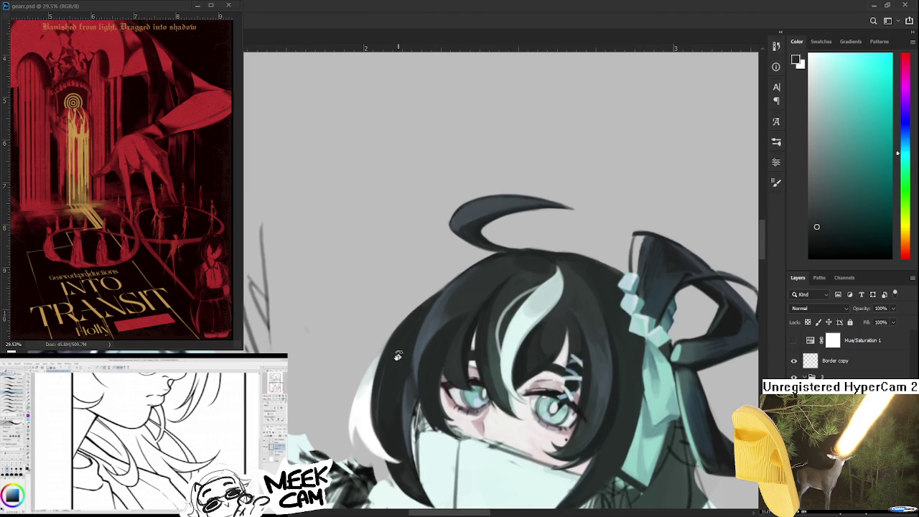
pyautogui.press('b')
pyautogui.moveTo(378, 365)
pyautogui.mouseDown()
pyautogui.moveTo(369, 412)
pyautogui.moveTo(382, 441)
pyautogui.mouseUp()
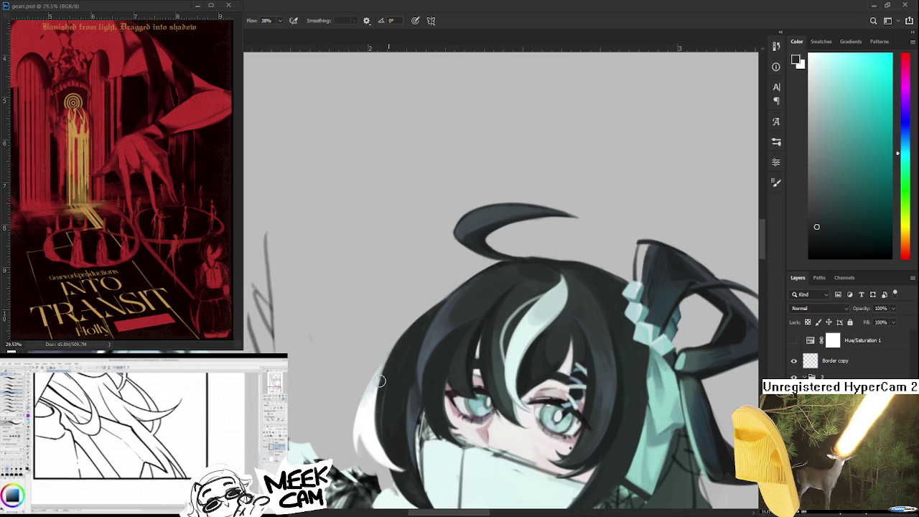
pyautogui.moveTo(381, 380); pyautogui.dragTo(402, 458)
# Rotate the canvas view so the head is tilted and sits lower
pyautogui.press('r')
pyautogui.moveTo(391, 388); pyautogui.dragTo(428, 361)
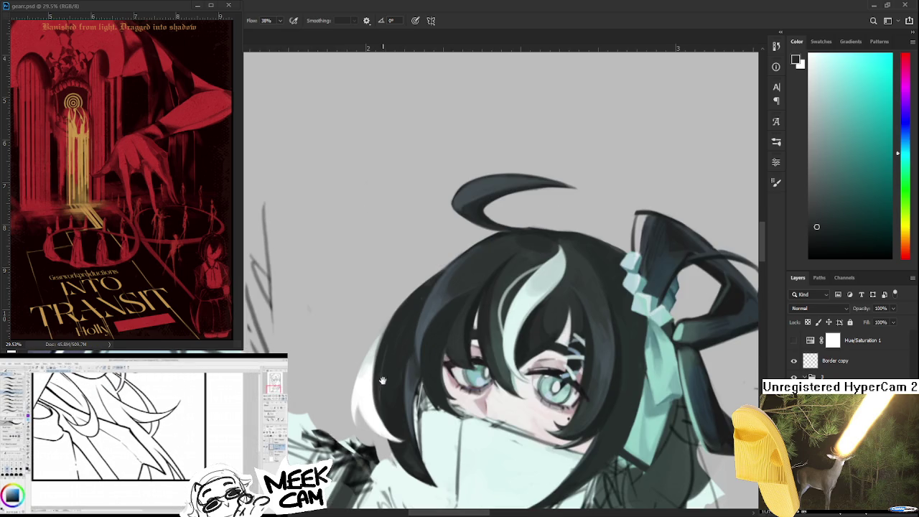
pyautogui.moveTo(434, 425); pyautogui.dragTo(457, 437)
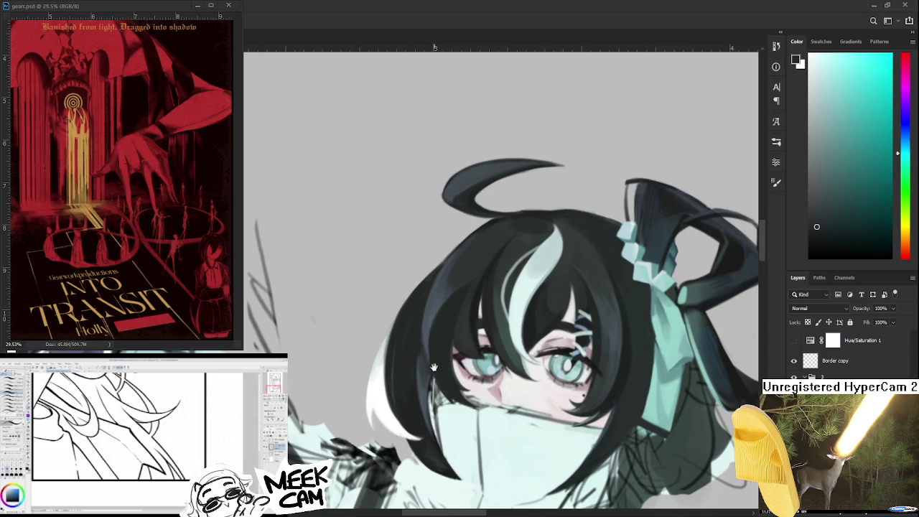
pyautogui.moveTo(434, 368); pyautogui.dragTo(416, 397)
pyautogui.scroll(-2, 416, 396)
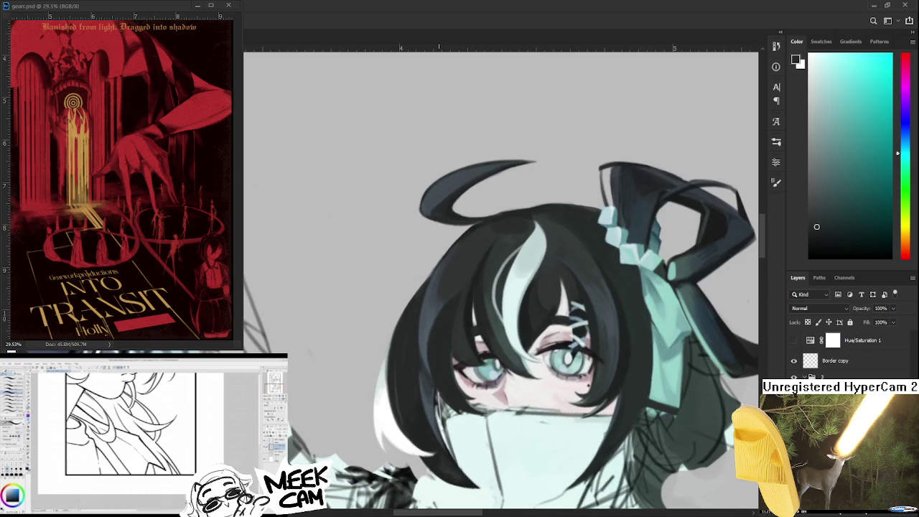
pyautogui.moveTo(431, 404); pyautogui.dragTo(431, 399)
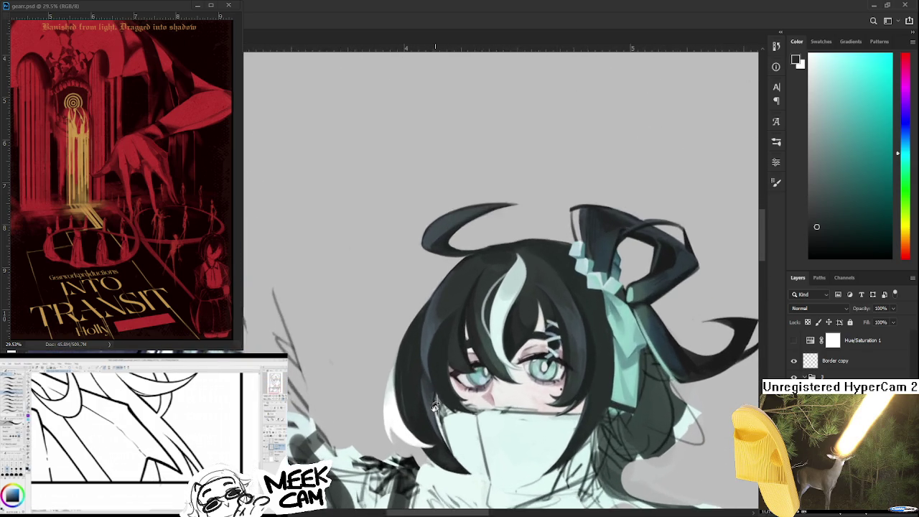
pyautogui.scroll(2, 429, 393)
pyautogui.scroll(2, 427, 384)
pyautogui.scroll(1, 424, 373)
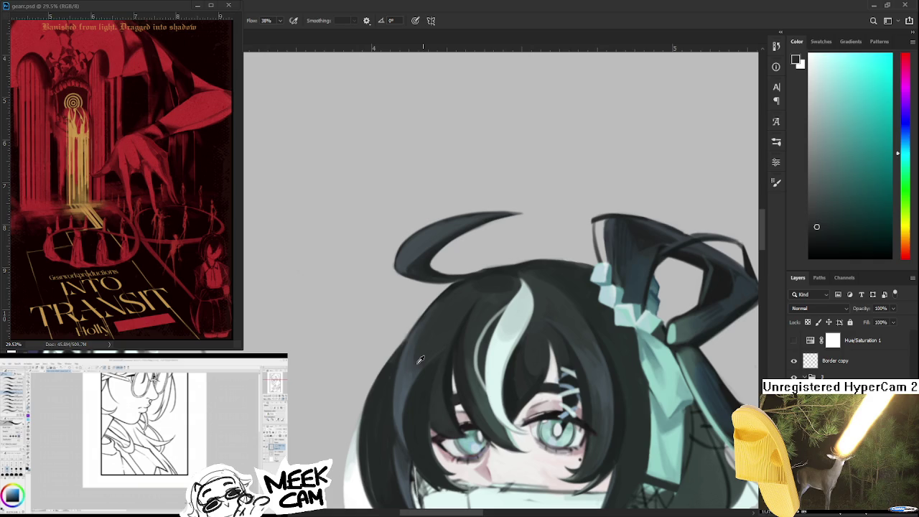
# Eyedrop the hair repeatedly, comparing teal and blue tones, until a near-black dark green is foreground
pyautogui.keyDown('alt'); pyautogui.click(415, 352); pyautogui.keyUp('alt')
pyautogui.keyDown('alt'); pyautogui.click(446, 318); pyautogui.keyUp('alt')
pyautogui.keyDown('alt'); pyautogui.click(410, 349); pyautogui.keyUp('alt')
pyautogui.keyDown('alt'); pyautogui.click(453, 301); pyautogui.keyUp('alt')
pyautogui.moveTo(463, 314); pyautogui.dragTo(403, 371)
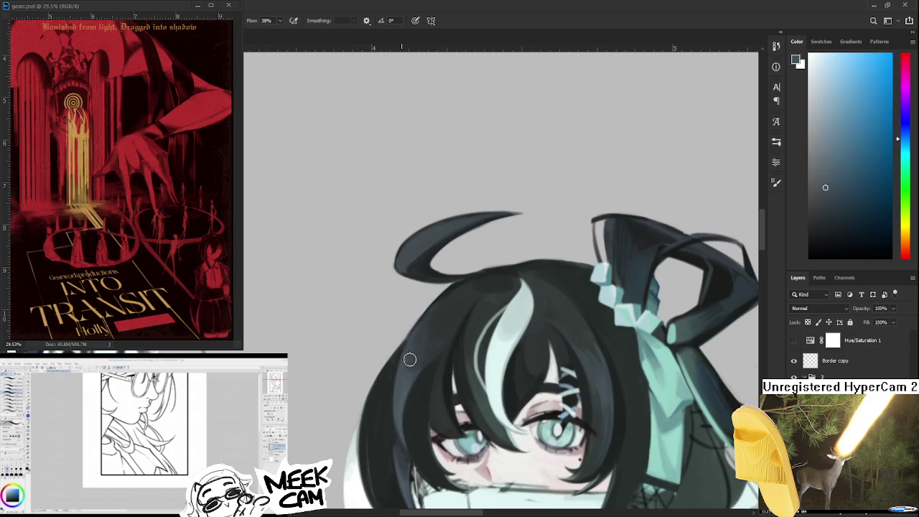
pyautogui.keyDown('alt'); pyautogui.click(420, 328); pyautogui.keyUp('alt')
pyautogui.keyDown('alt'); pyautogui.click(455, 333); pyautogui.keyUp('alt')
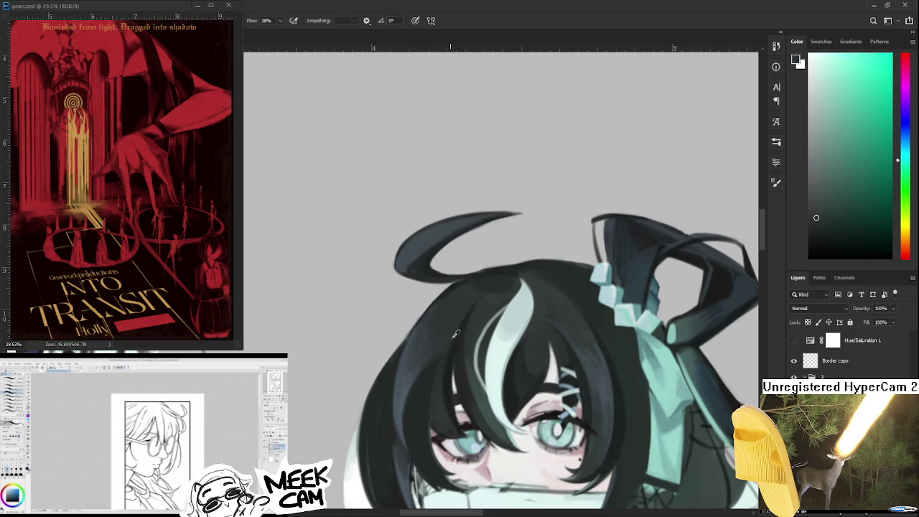
pyautogui.keyDown('alt'); pyautogui.click(405, 353); pyautogui.keyUp('alt')
pyautogui.keyDown('alt'); pyautogui.click(414, 339); pyautogui.keyUp('alt')
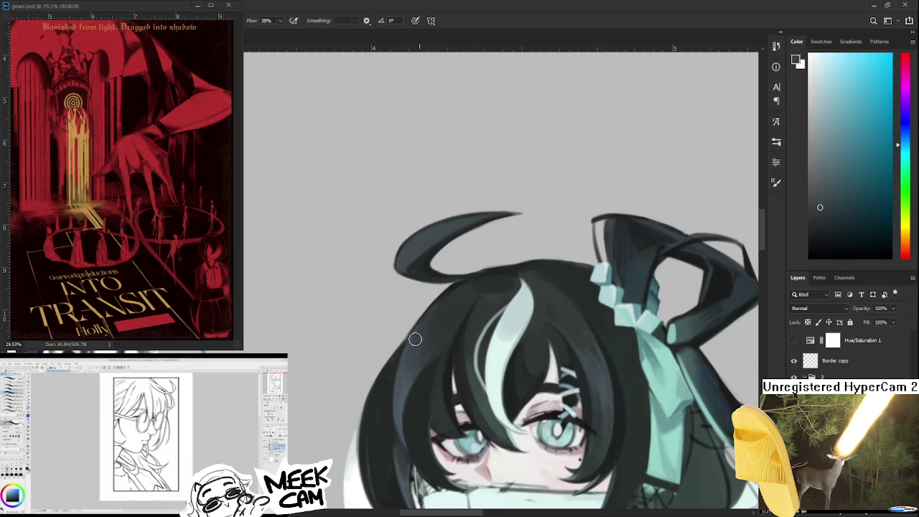
pyautogui.keyDown('alt'); pyautogui.click(440, 318); pyautogui.keyUp('alt')
pyautogui.keyDown('alt'); pyautogui.click(427, 349); pyautogui.keyUp('alt')
pyautogui.keyDown('alt'); pyautogui.click(429, 341); pyautogui.keyUp('alt')
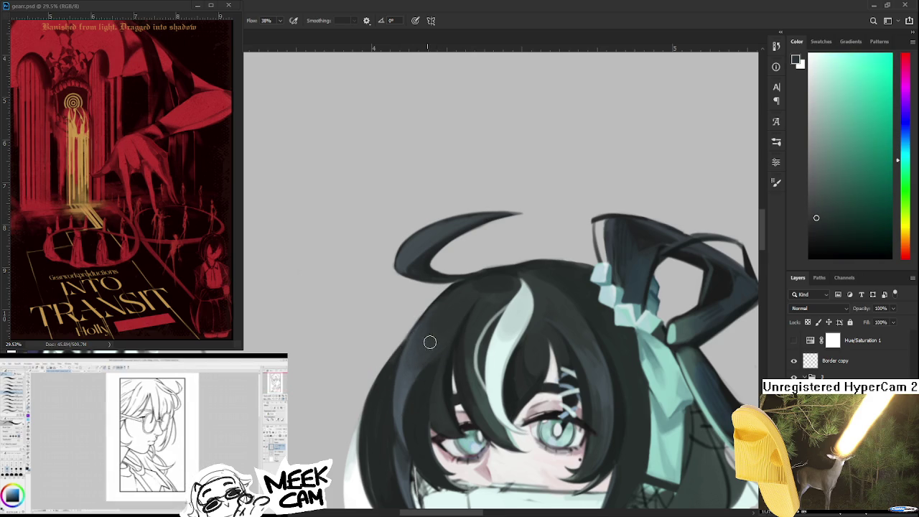
pyautogui.moveTo(434, 327)
pyautogui.mouseDown()
pyautogui.moveTo(443, 335)
pyautogui.moveTo(441, 318)
pyautogui.mouseUp()
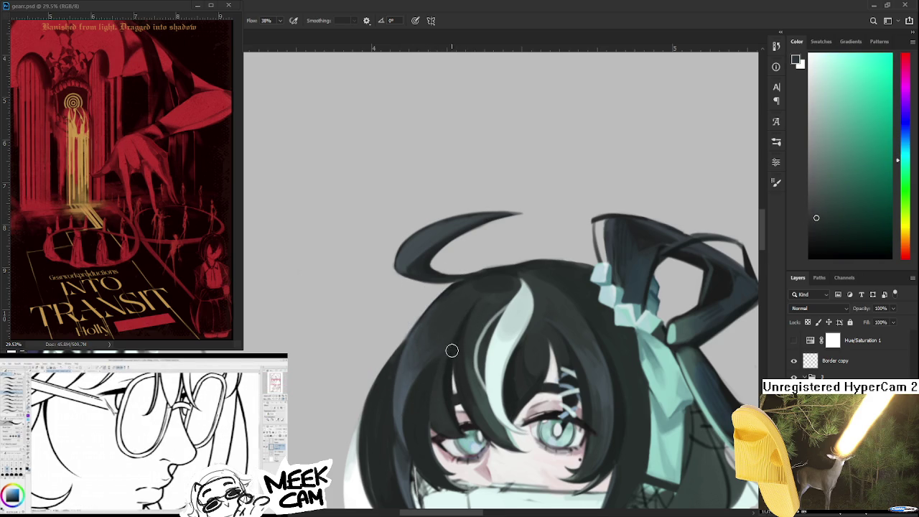
pyautogui.moveTo(452, 350); pyautogui.dragTo(438, 358)
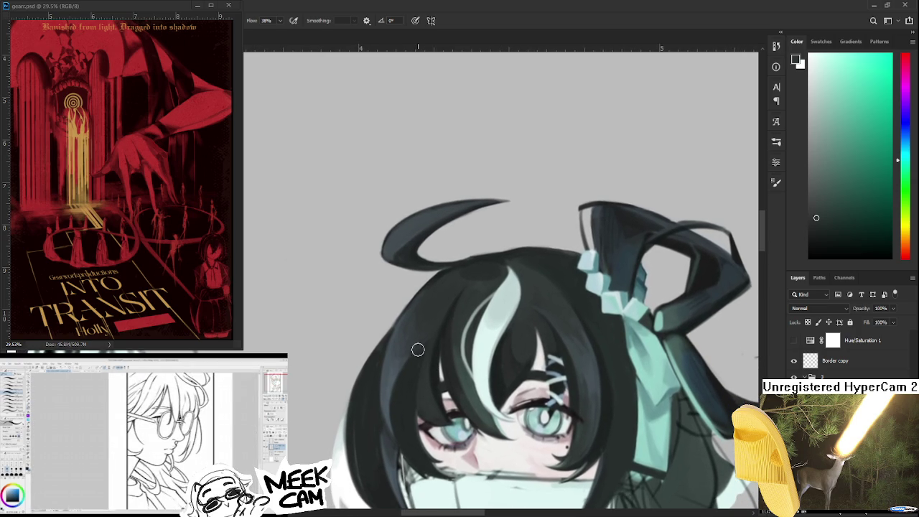
pyautogui.keyDown('alt'); pyautogui.click(398, 360); pyautogui.keyUp('alt')
pyautogui.keyDown('alt'); pyautogui.click(440, 314); pyautogui.keyUp('alt')
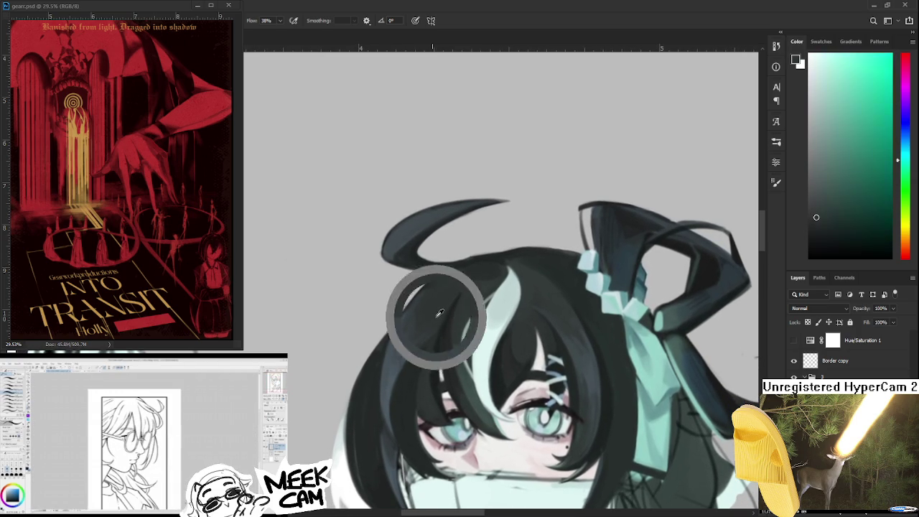
pyautogui.keyDown('alt'); pyautogui.click(395, 364); pyautogui.keyUp('alt')
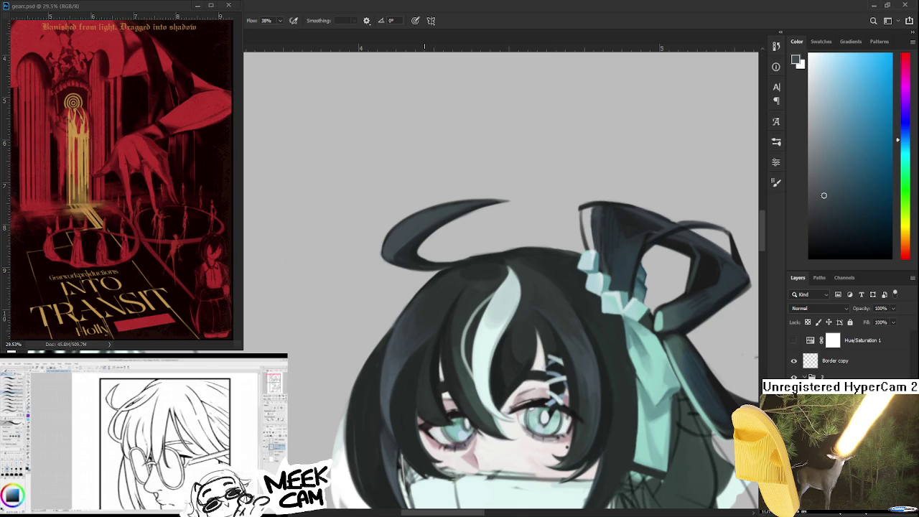
pyautogui.moveTo(371, 412)
pyautogui.mouseDown()
pyautogui.moveTo(421, 369)
pyautogui.moveTo(426, 344)
pyautogui.mouseUp()
pyautogui.keyDown('alt'); pyautogui.click(397, 346); pyautogui.keyUp('alt')
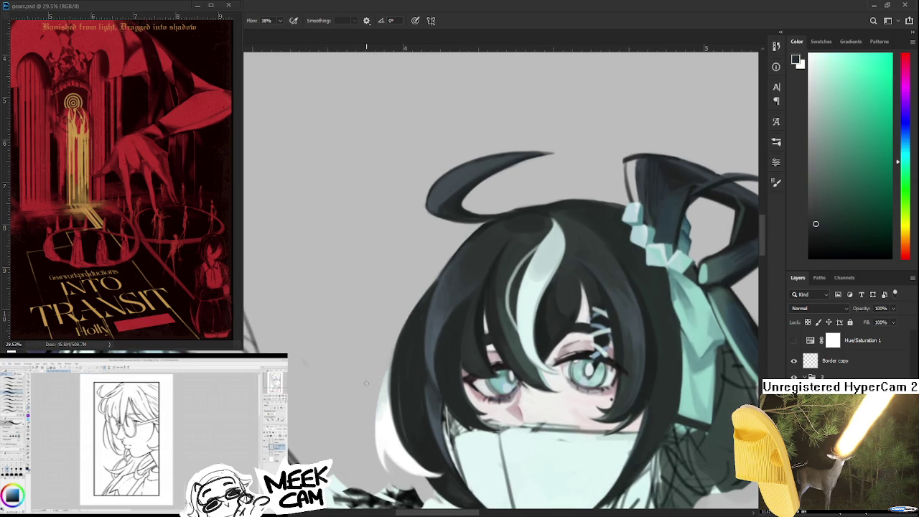
# Draw a thin dark line down the hair's left edge, then sample pale, dark and white hair tones
pyautogui.moveTo(395, 350)
pyautogui.mouseDown()
pyautogui.moveTo(372, 387)
pyautogui.moveTo(364, 429)
pyautogui.mouseUp()
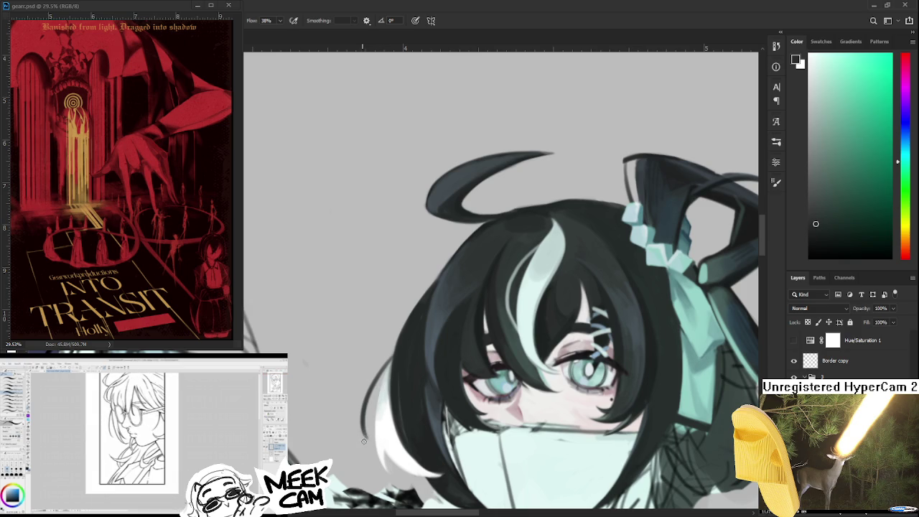
pyautogui.moveTo(386, 369); pyautogui.dragTo(363, 438)
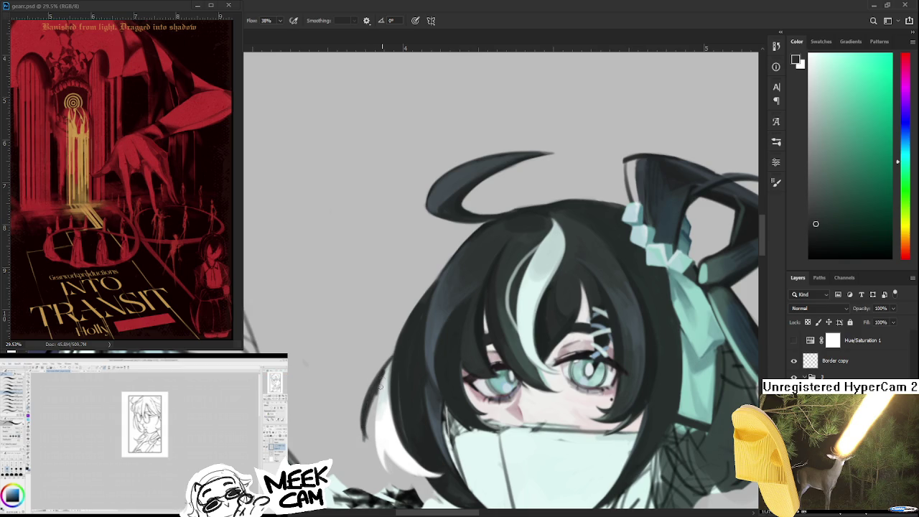
pyautogui.keyDown('alt'); pyautogui.click(380, 411); pyautogui.keyUp('alt')
pyautogui.keyDown('alt'); pyautogui.click(379, 386); pyautogui.keyUp('alt')
pyautogui.keyDown('alt'); pyautogui.click(376, 423); pyautogui.keyUp('alt')
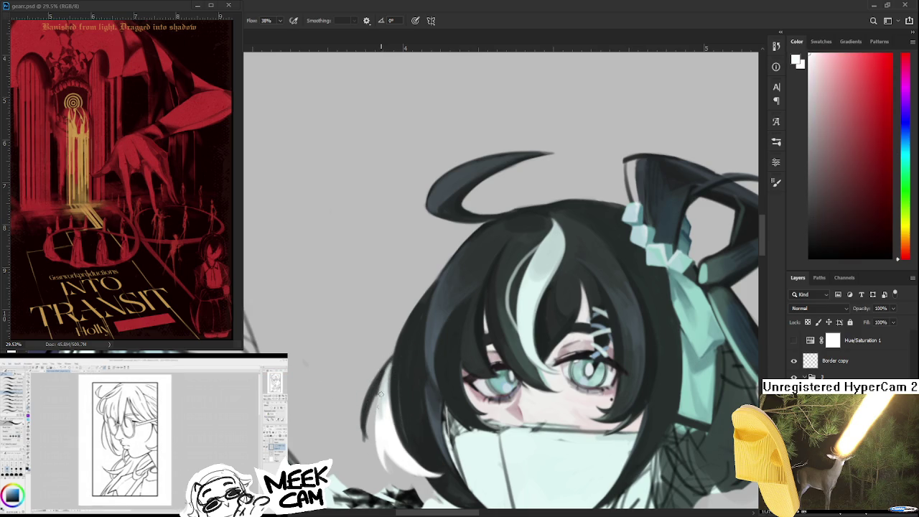
pyautogui.keyDown('alt'); pyautogui.click(379, 406); pyautogui.keyUp('alt')
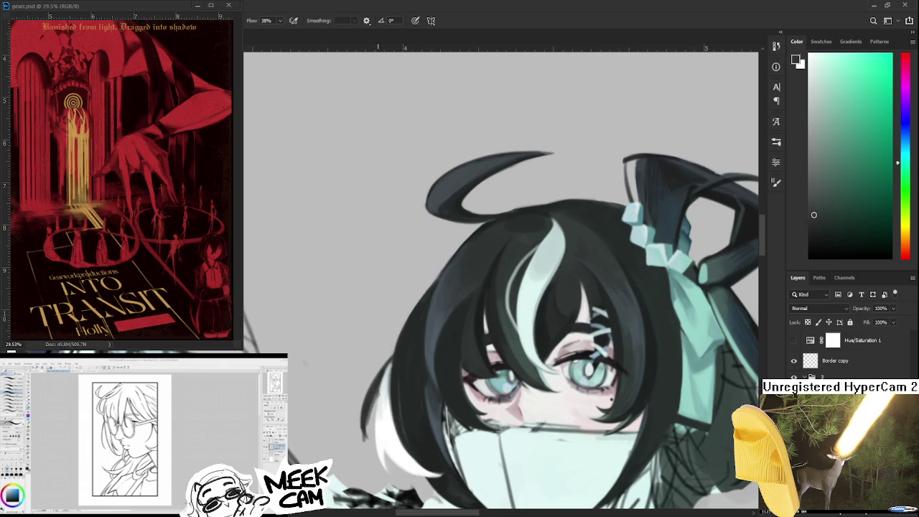
pyautogui.press('e')
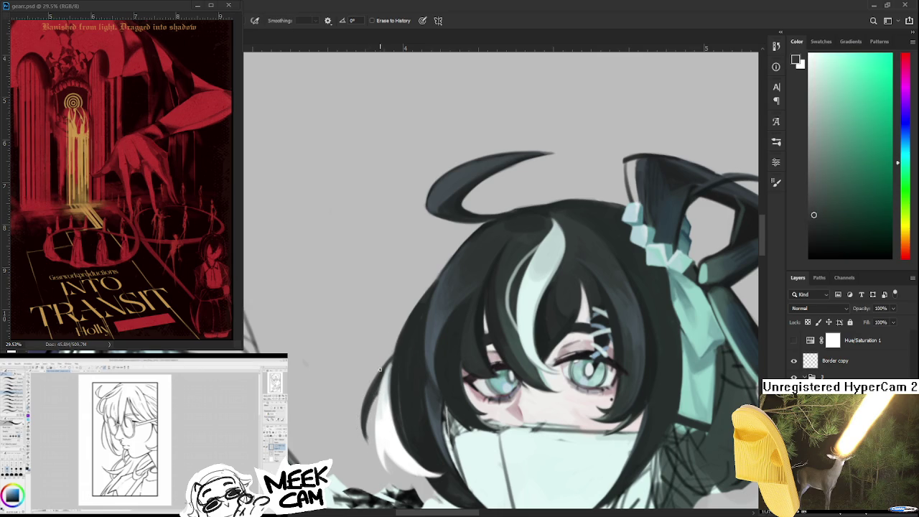
pyautogui.press('b')
pyautogui.press('x')
# Brush light-grey strokes, then near-black strokes, along the hair's left edge
pyautogui.keyDown('alt'); pyautogui.click(383, 364); pyautogui.keyUp('alt')
pyautogui.keyDown('alt'); pyautogui.click(391, 372); pyautogui.keyUp('alt')
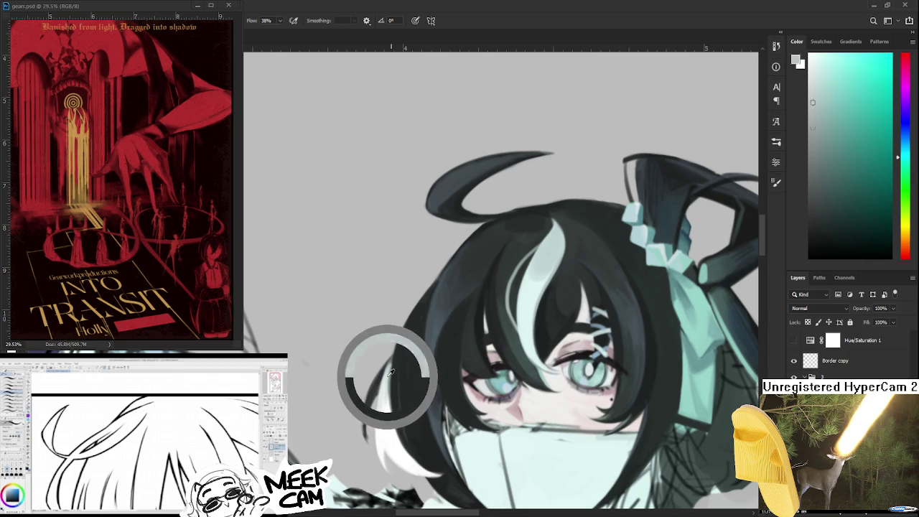
pyautogui.moveTo(393, 358); pyautogui.dragTo(392, 413)
pyautogui.moveTo(385, 366); pyautogui.dragTo(378, 406)
pyautogui.keyDown('alt'); pyautogui.click(387, 436); pyautogui.keyUp('alt')
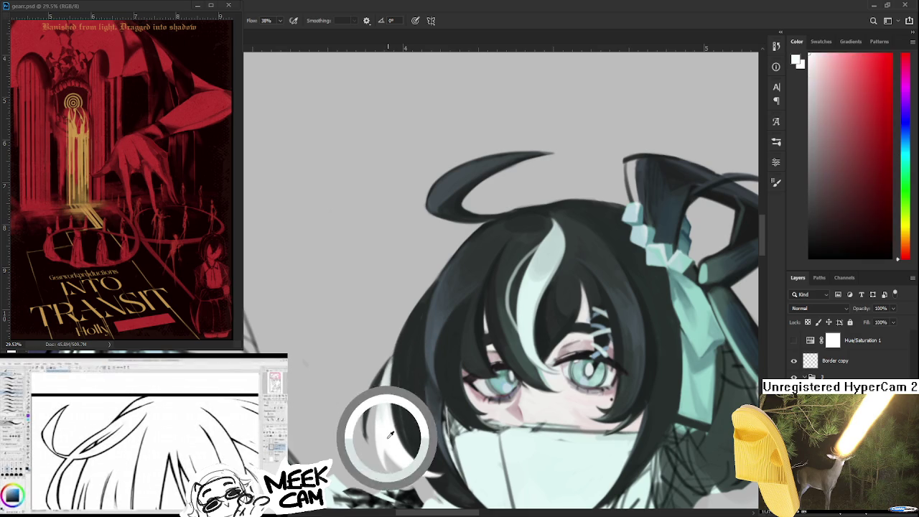
pyautogui.moveTo(390, 365); pyautogui.dragTo(380, 420)
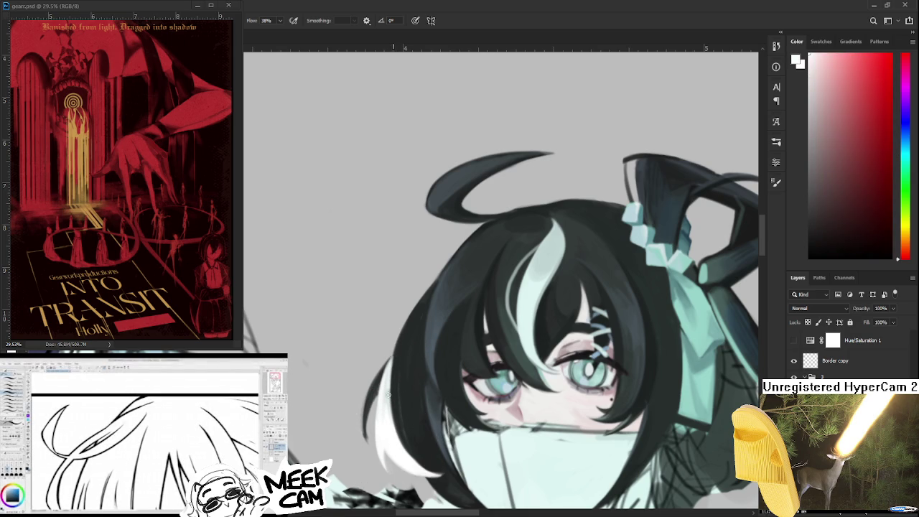
pyautogui.keyDown('alt'); pyautogui.click(397, 363); pyautogui.keyUp('alt')
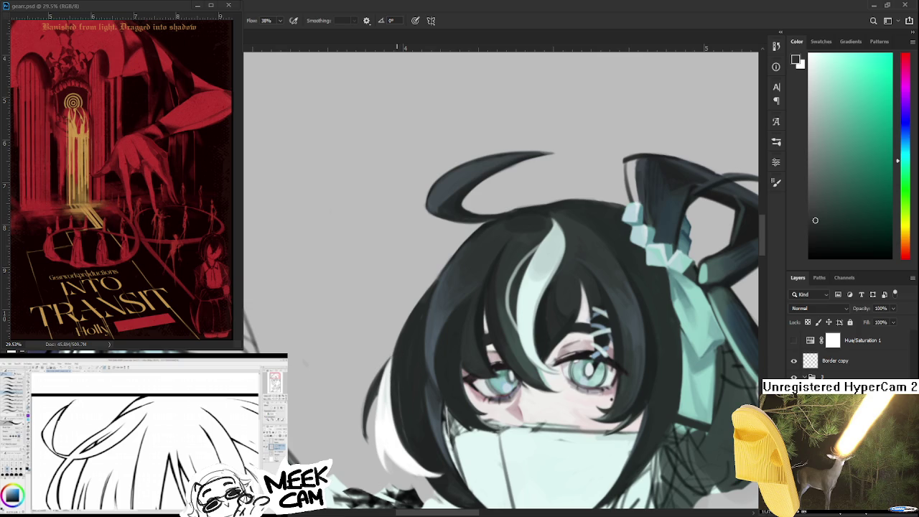
pyautogui.moveTo(390, 391); pyautogui.dragTo(395, 348)
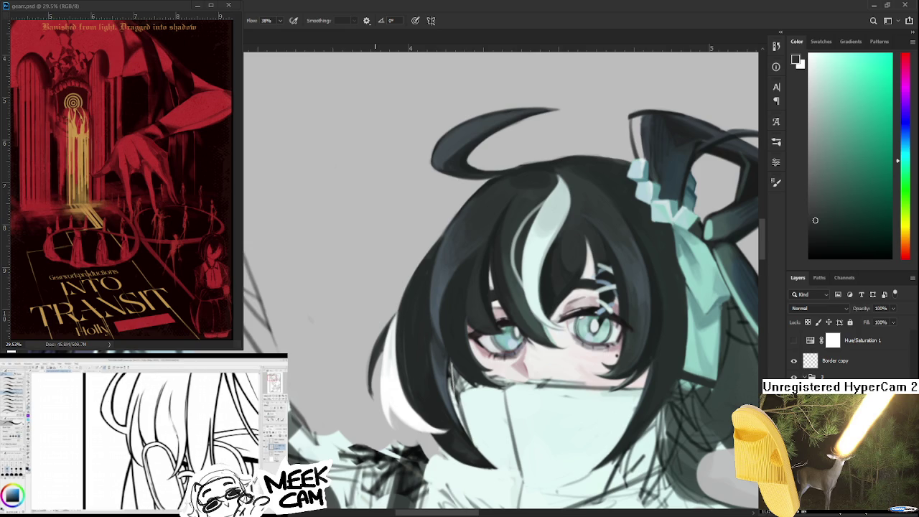
# Taper the white lock's edge, alternating Eraser and Brush with sampled white, light cyan and dark tones
pyautogui.keyDown('alt'); pyautogui.click(384, 380); pyautogui.keyUp('alt')
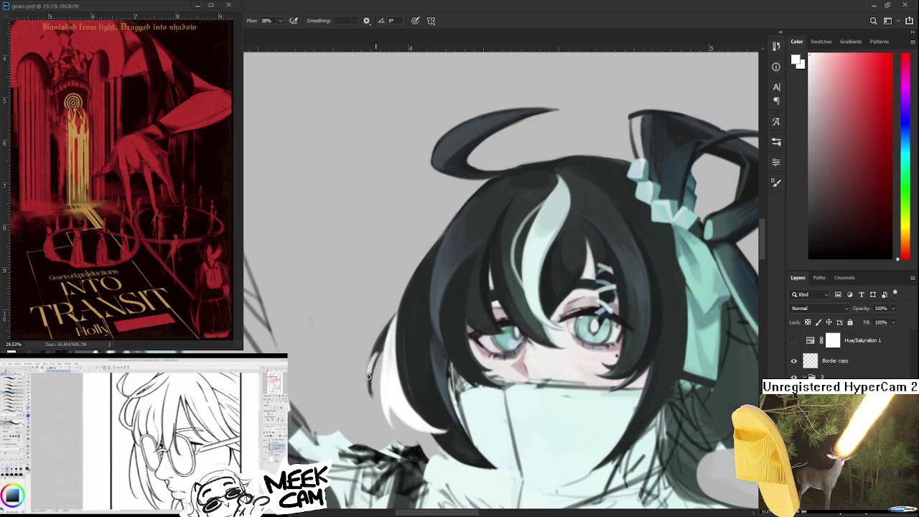
pyautogui.press('e')
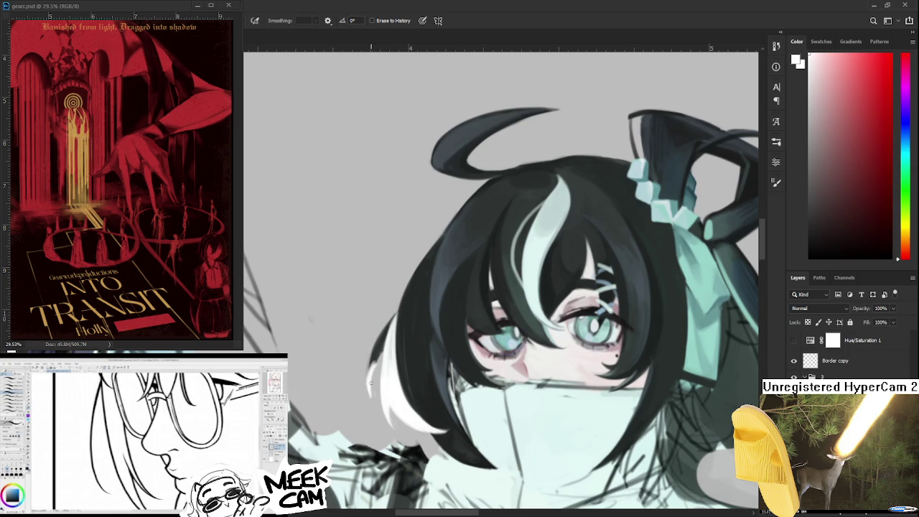
pyautogui.press('b')
pyautogui.keyDown('alt'); pyautogui.click(379, 357); pyautogui.keyUp('alt')
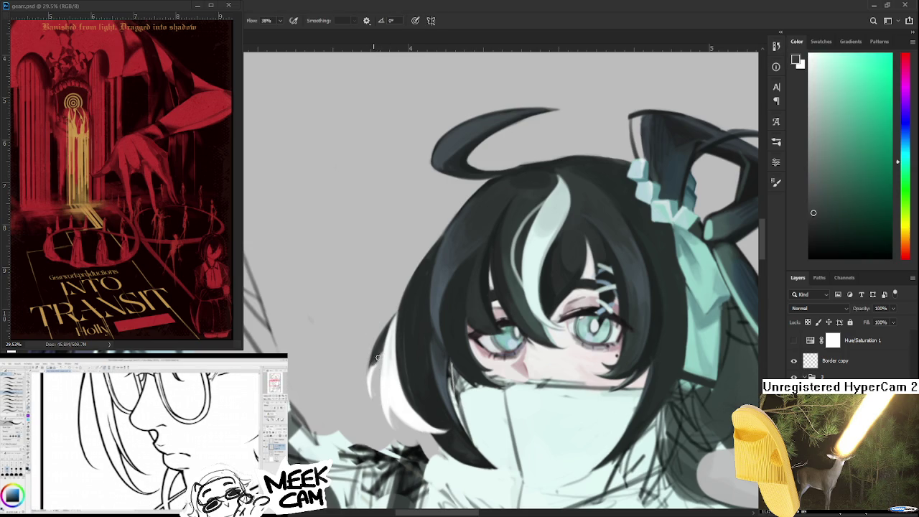
pyautogui.press('e')
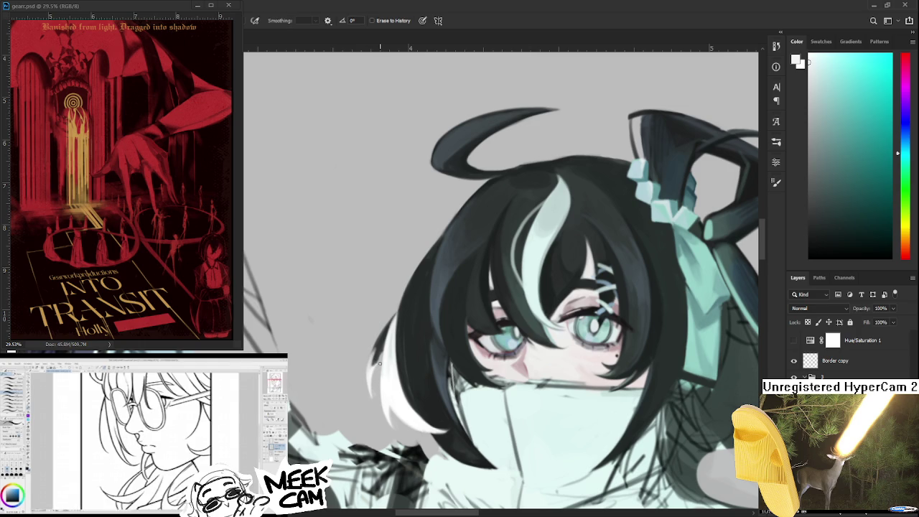
pyautogui.press('b')
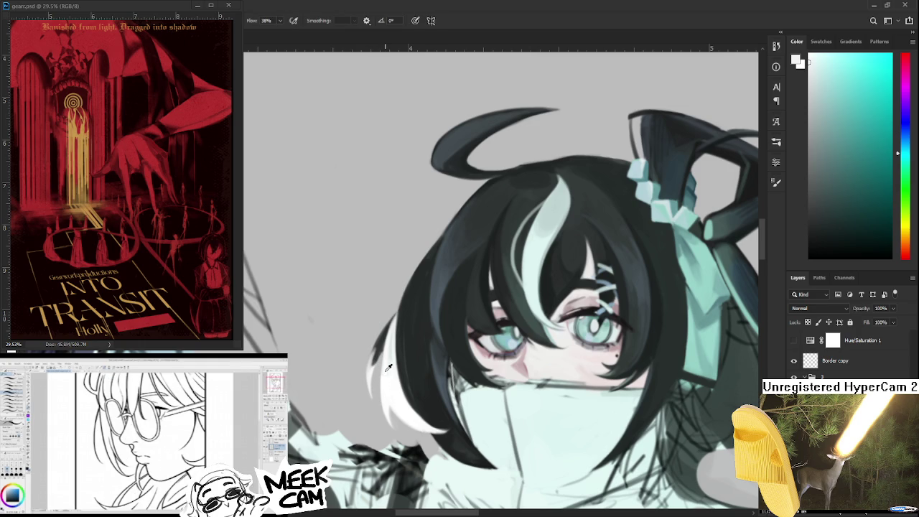
pyautogui.keyDown('alt'); pyautogui.click(378, 341); pyautogui.keyUp('alt')
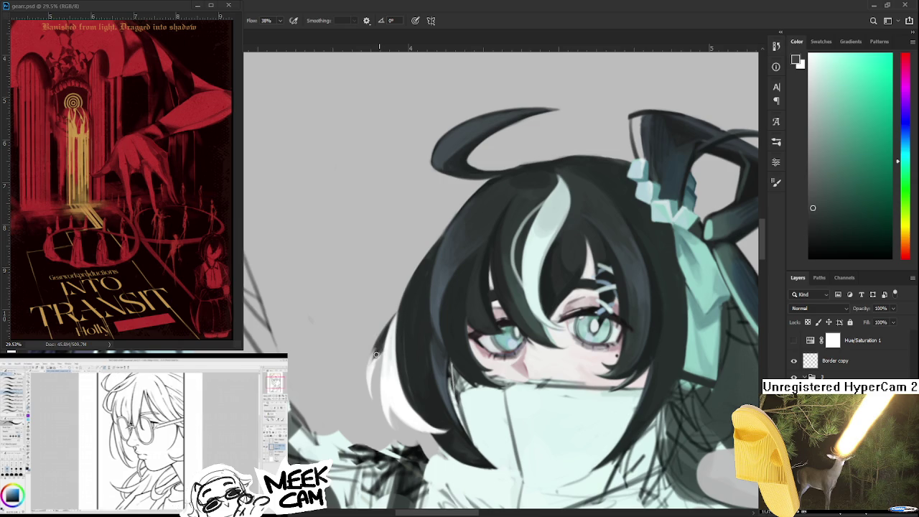
pyautogui.moveTo(376, 356); pyautogui.dragTo(386, 338)
pyautogui.press('e')
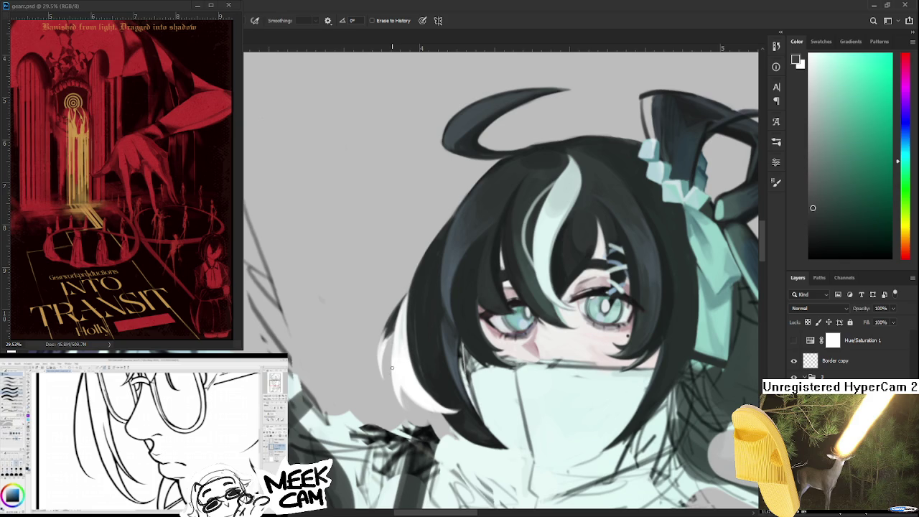
# Dab small dark teal and near-white touch-ups along the hair edge just above the white lock
pyautogui.press('b')
pyautogui.press('x')
pyautogui.keyDown('alt'); pyautogui.click(391, 331); pyautogui.keyUp('alt')
pyautogui.keyDown('alt'); pyautogui.click(382, 334); pyautogui.keyUp('alt')
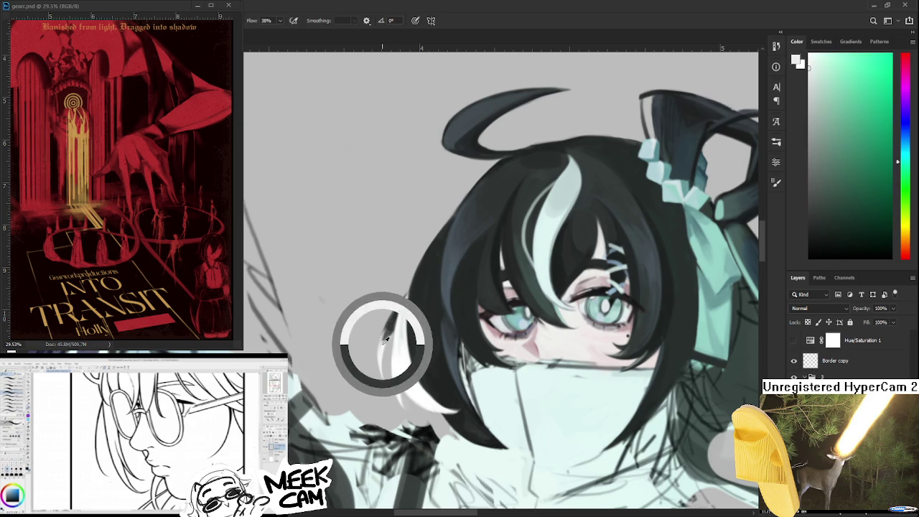
pyautogui.keyDown('alt'); pyautogui.click(391, 327); pyautogui.keyUp('alt')
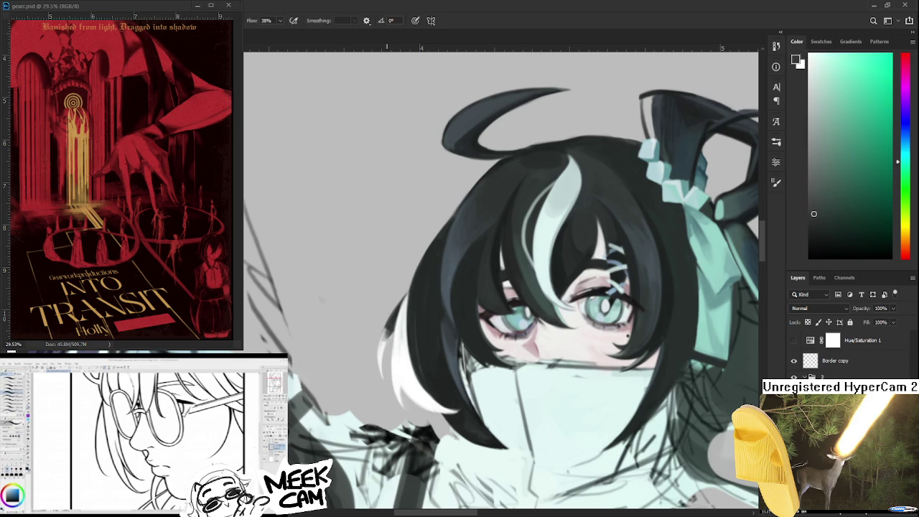
pyautogui.keyDown('alt'); pyautogui.click(383, 333); pyautogui.keyUp('alt')
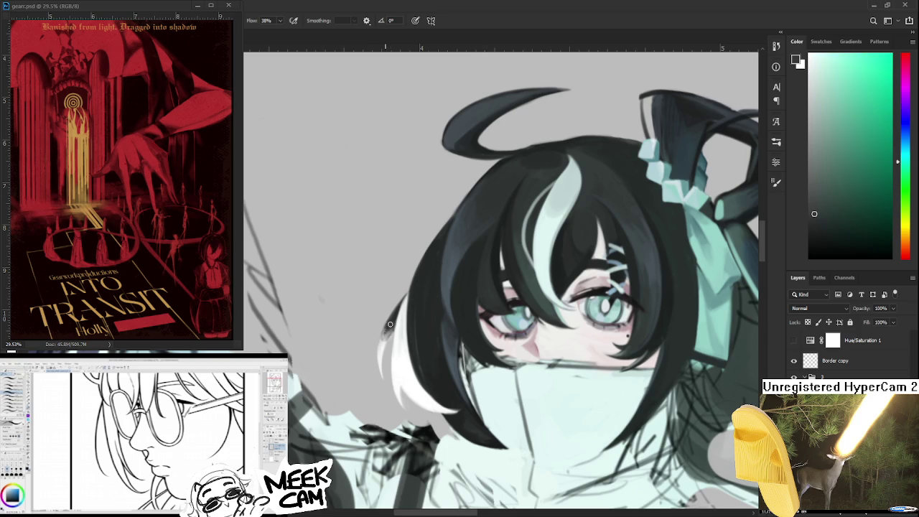
pyautogui.keyDown('alt'); pyautogui.click(388, 329); pyautogui.keyUp('alt')
pyautogui.keyDown('alt'); pyautogui.click(387, 333); pyautogui.keyUp('alt')
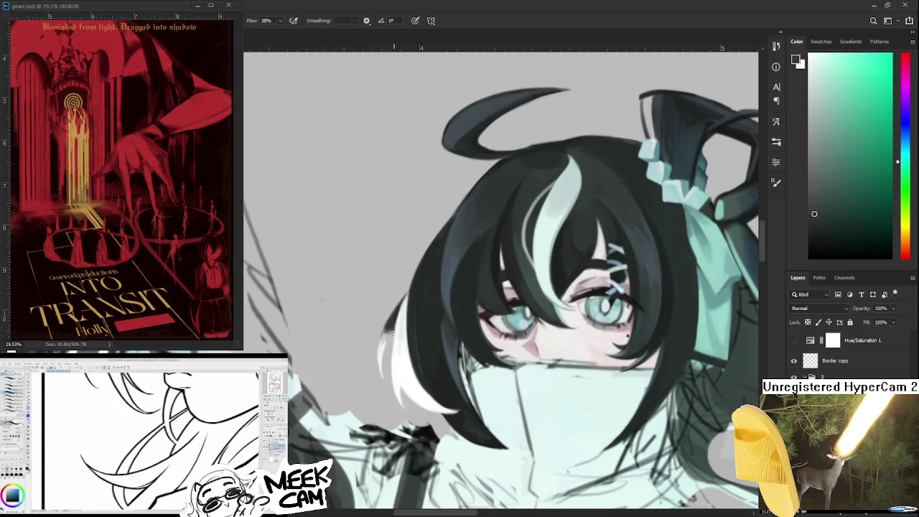
pyautogui.keyDown('alt'); pyautogui.click(394, 331); pyautogui.keyUp('alt')
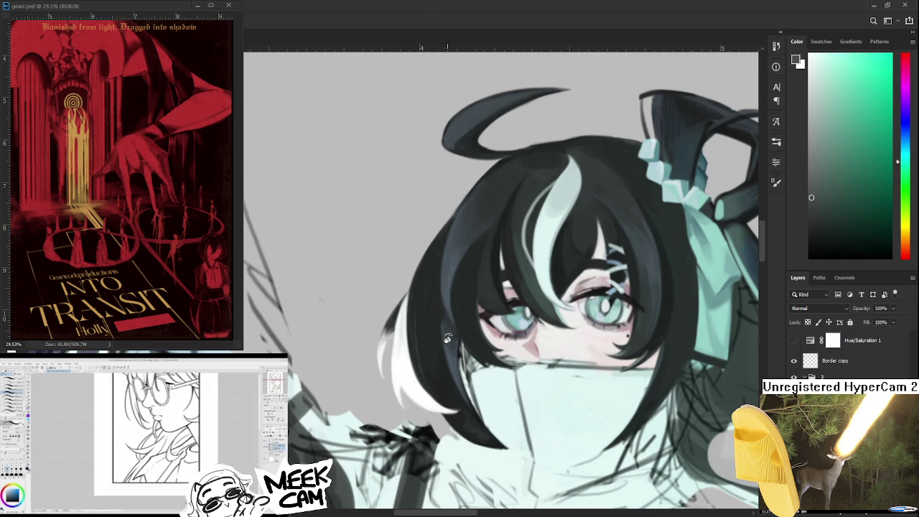
pyautogui.scroll(-3, 448, 338)
pyautogui.scroll(3, 385, 310)
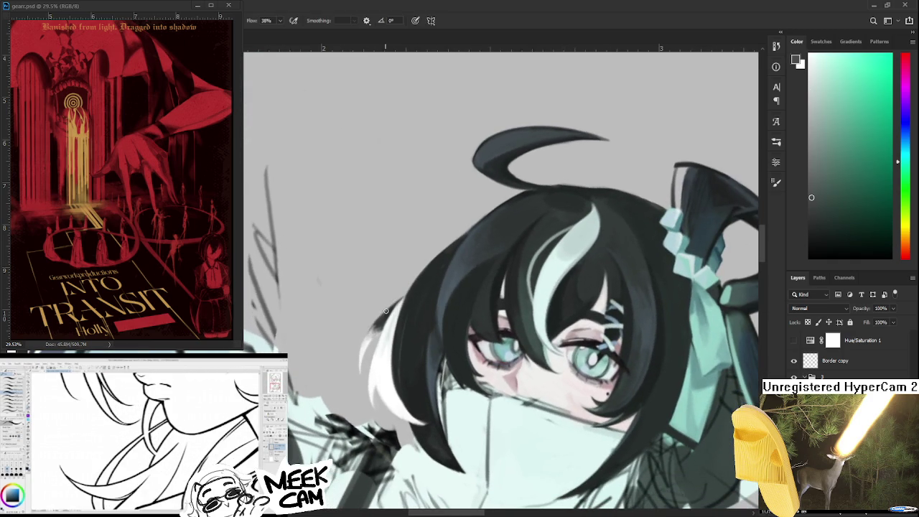
# Sample white and light cyan-grey tones along the dark hair's left edge
pyautogui.moveTo(455, 297)
pyautogui.mouseDown()
pyautogui.moveTo(483, 338)
pyautogui.moveTo(555, 283)
pyautogui.mouseUp()
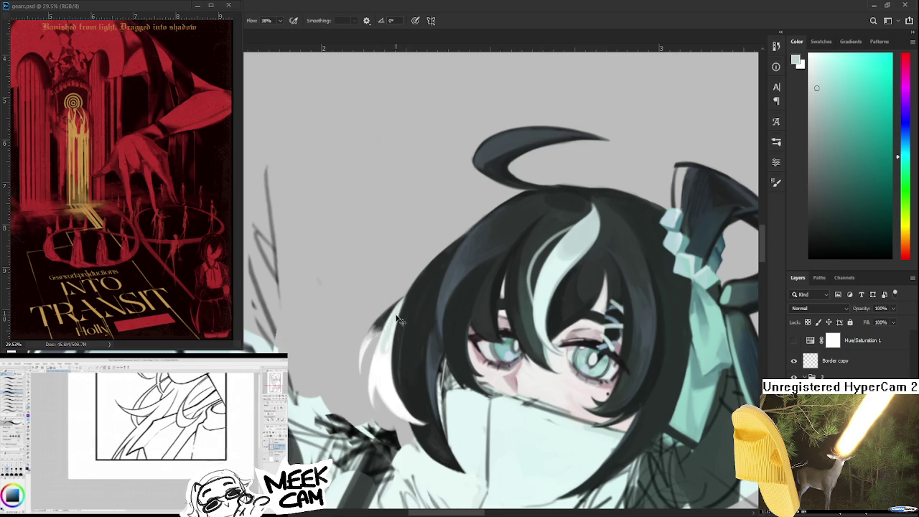
pyautogui.keyDown('alt'); pyautogui.click(385, 363); pyautogui.keyUp('alt')
pyautogui.keyDown('alt'); pyautogui.click(391, 348); pyautogui.keyUp('alt')
pyautogui.keyDown('alt'); pyautogui.click(381, 338); pyautogui.keyUp('alt')
pyautogui.keyDown('alt'); pyautogui.click(395, 316); pyautogui.keyUp('alt')
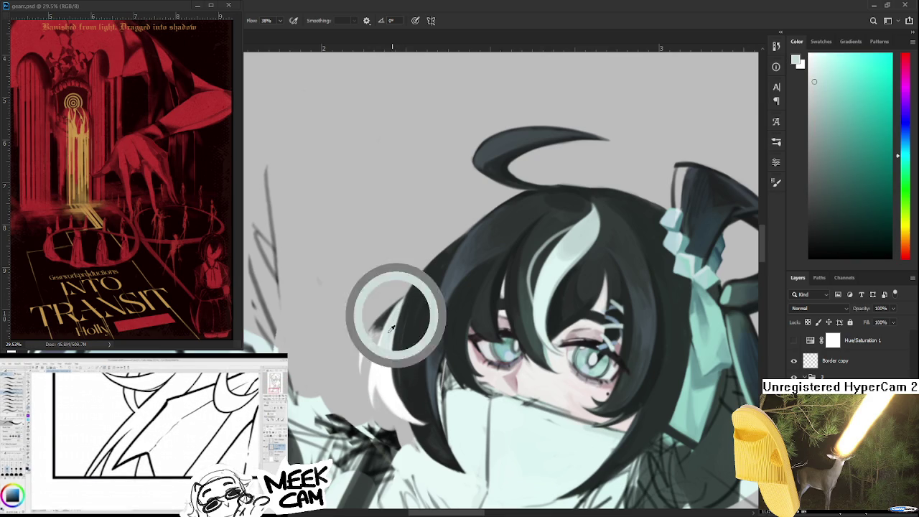
# Pick alternating darker and lighter hair-edge tones to blend the edge into the white lock
pyautogui.keyDown('alt'); pyautogui.click(378, 314); pyautogui.keyUp('alt')
pyautogui.keyDown('alt'); pyautogui.click(379, 318); pyautogui.keyUp('alt')
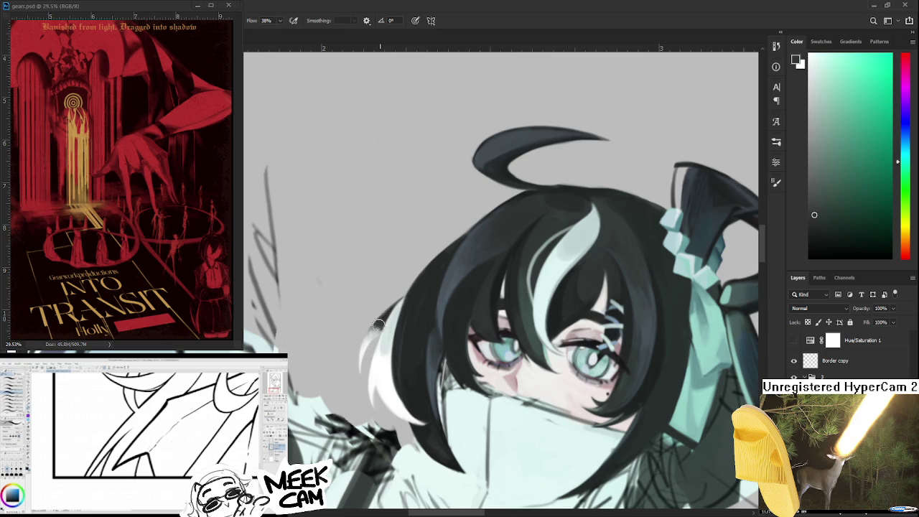
pyautogui.keyDown('alt'); pyautogui.click(379, 323); pyautogui.keyUp('alt')
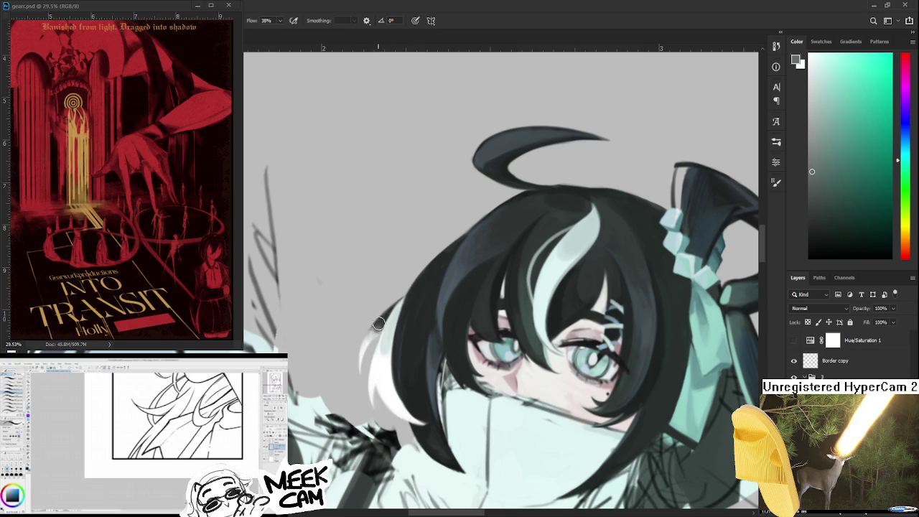
pyautogui.keyDown('alt'); pyautogui.click(380, 323); pyautogui.keyUp('alt')
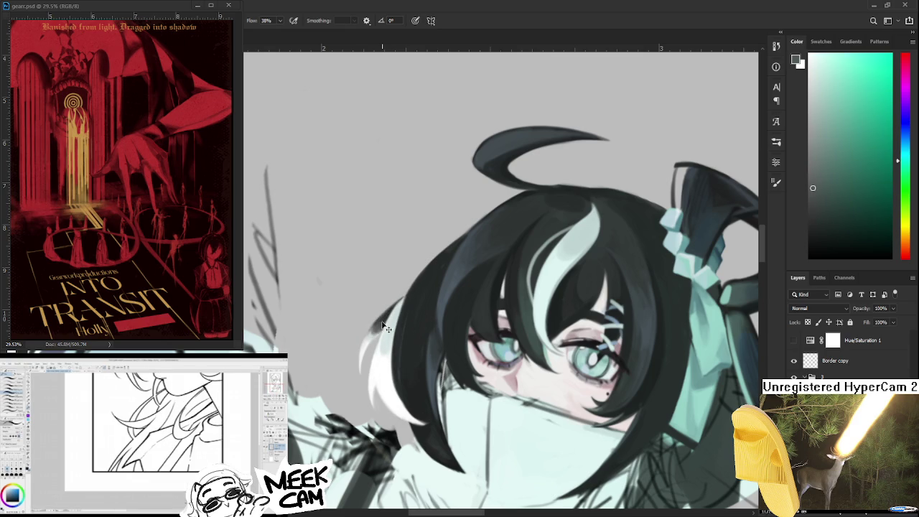
pyautogui.keyDown('alt'); pyautogui.click(373, 329); pyautogui.keyUp('alt')
pyautogui.keyDown('alt'); pyautogui.click(380, 323); pyautogui.keyUp('alt')
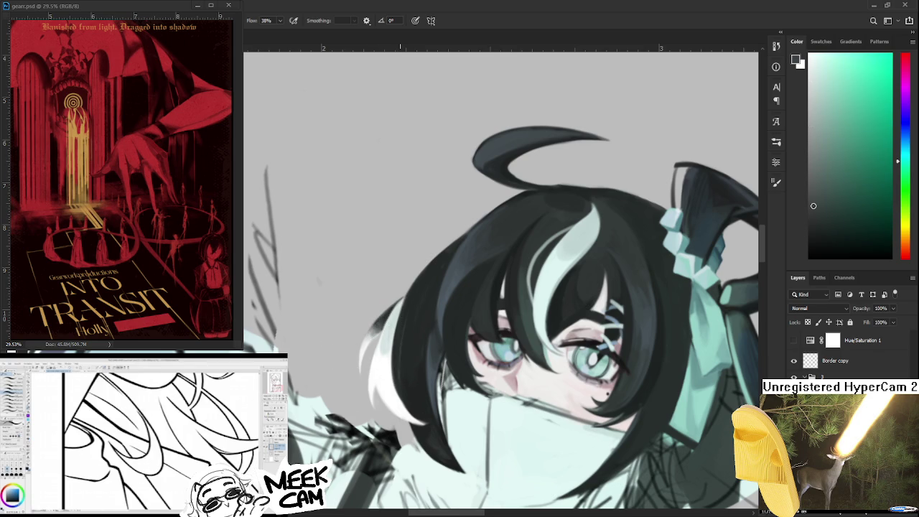
pyautogui.scroll(-1, 400, 329)
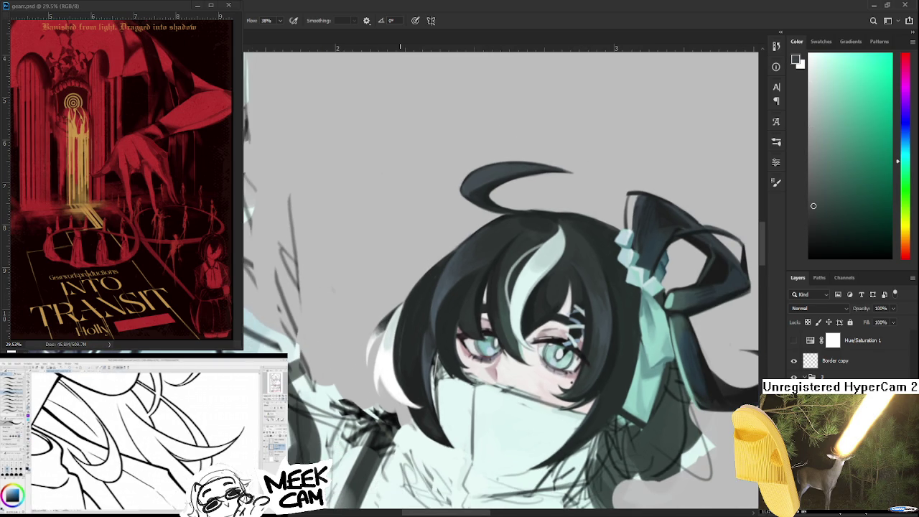